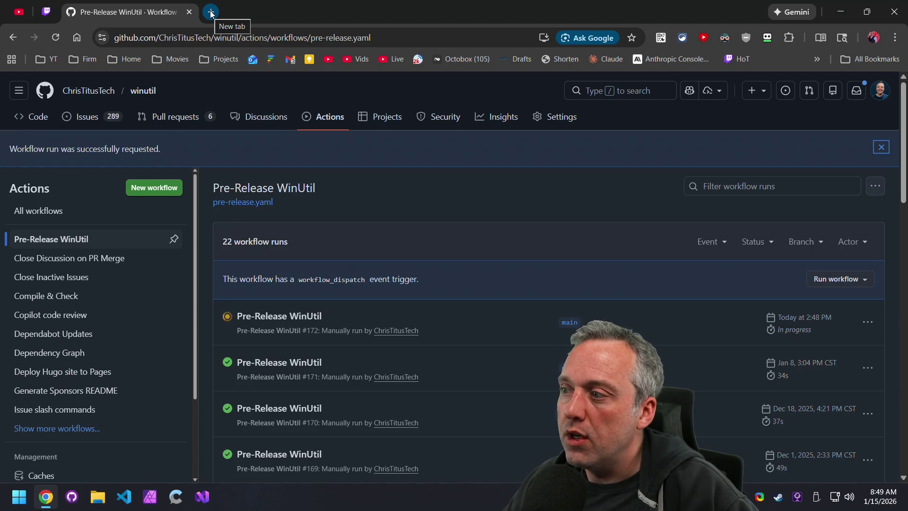
Step: Load the WinUtil documentation site (winutil.christitus.com) in a new browser tab
click(210, 12)
text(winutil)
key(Return)
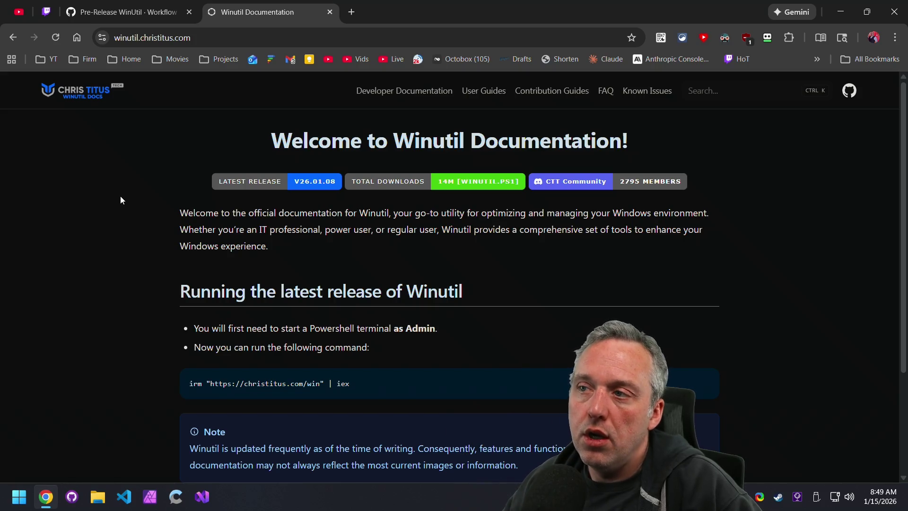
Step: Go through Developer Documentation to the Enable End Task With Right Click tweak page
click(407, 94)
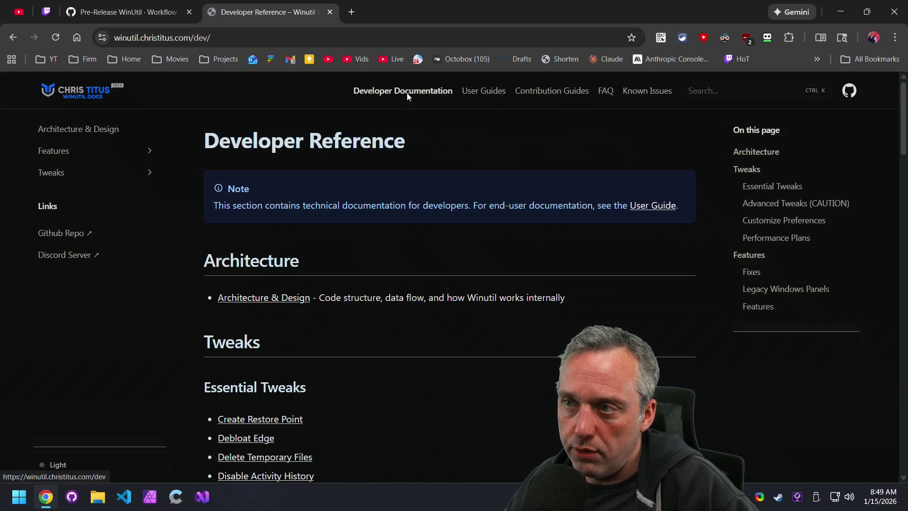
scroll(463, 249, down, 5)
scroll(236, 169, down, 5)
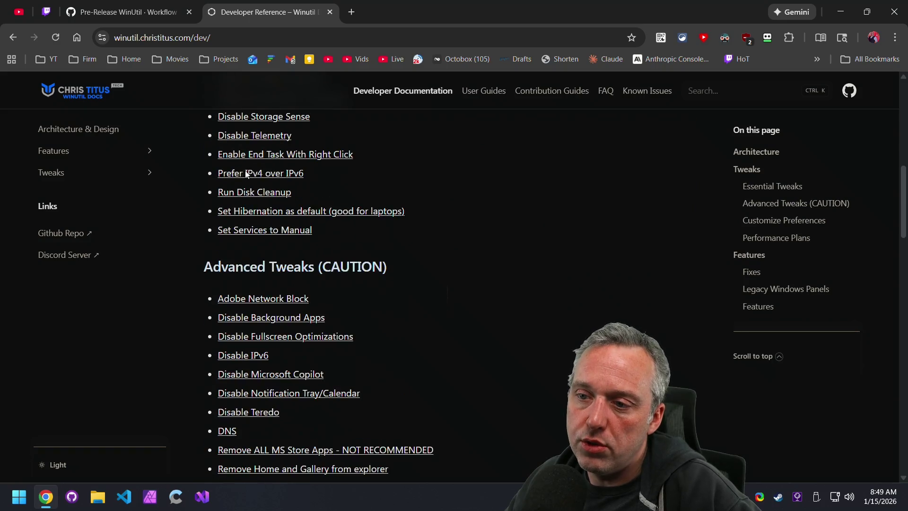
click(245, 152)
scroll(518, 248, down, 5)
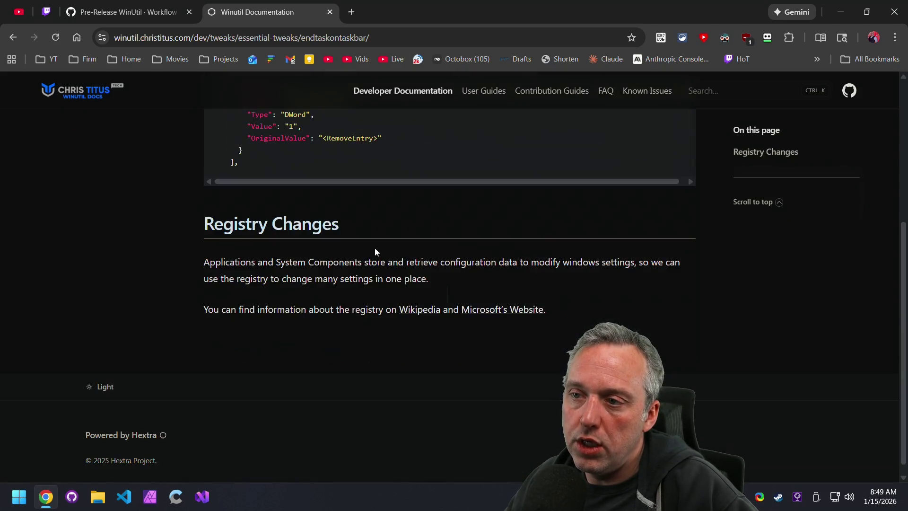
scroll(501, 293, up, 4)
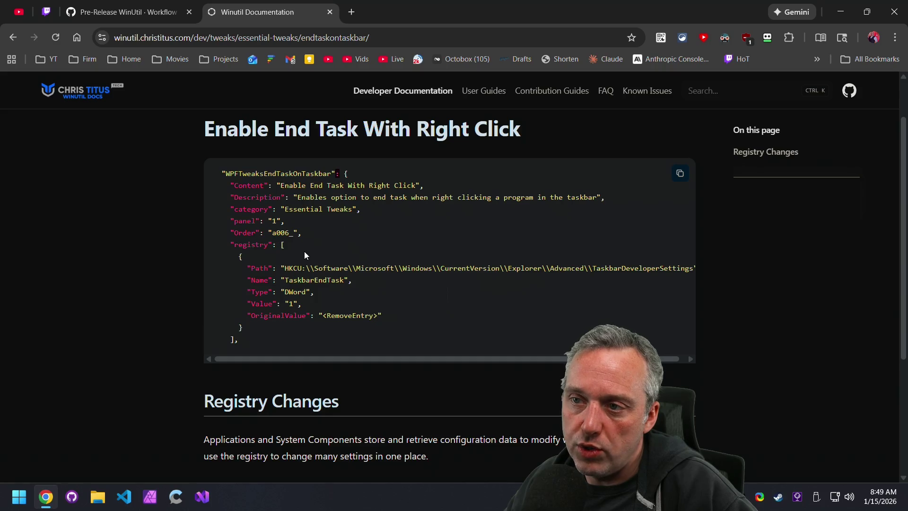
scroll(311, 263, up, 1)
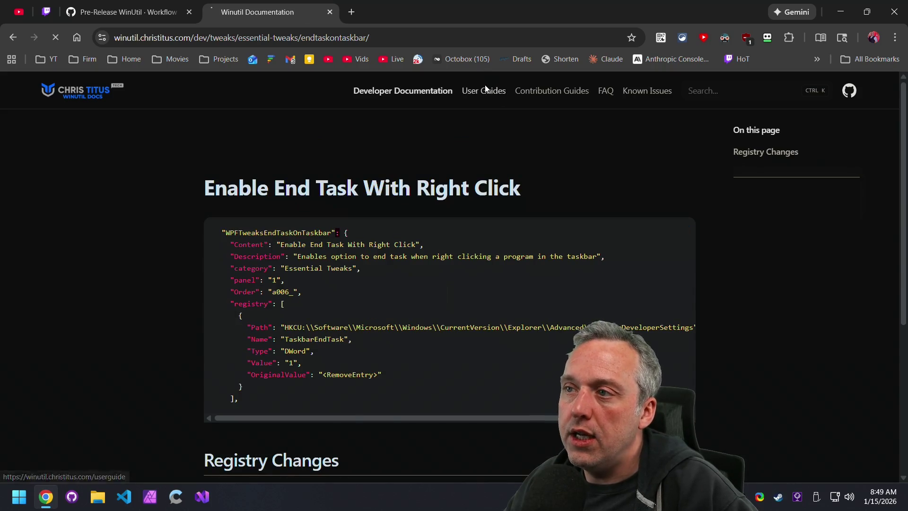
Step: Open the User Guide and jump to its Application Installation section
click(488, 90)
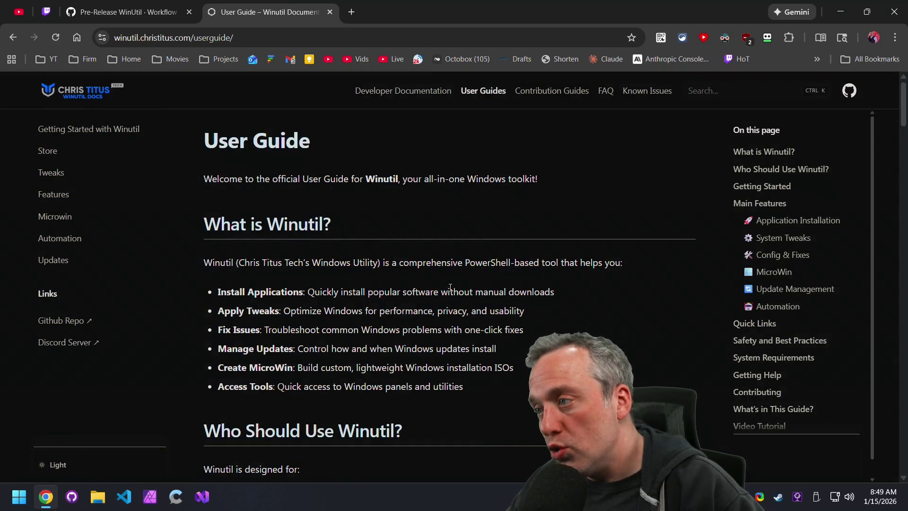
click(769, 222)
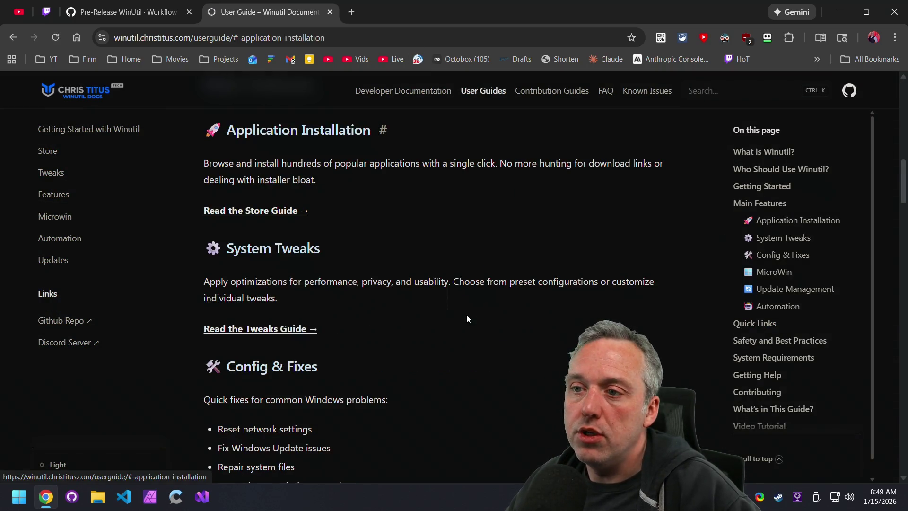
scroll(466, 314, down, 2)
scroll(467, 314, up, 4)
scroll(469, 307, up, 5)
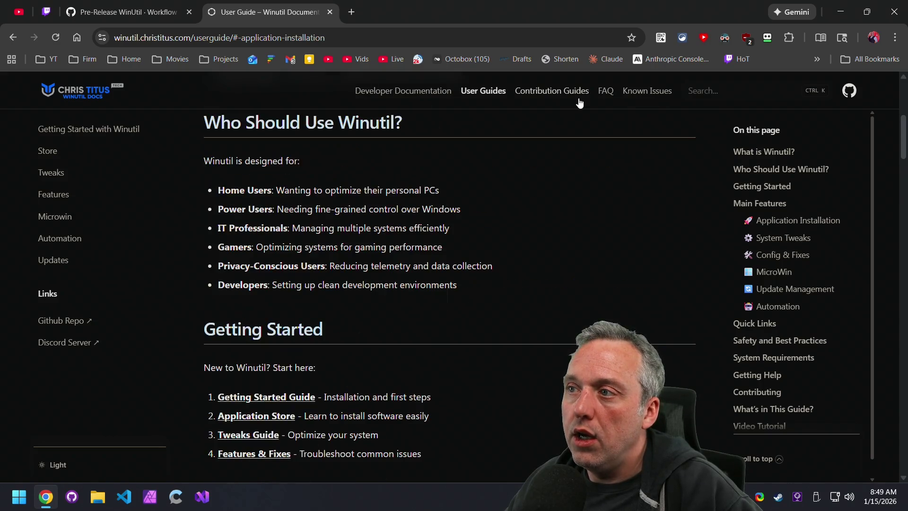
scroll(553, 92, up, 5)
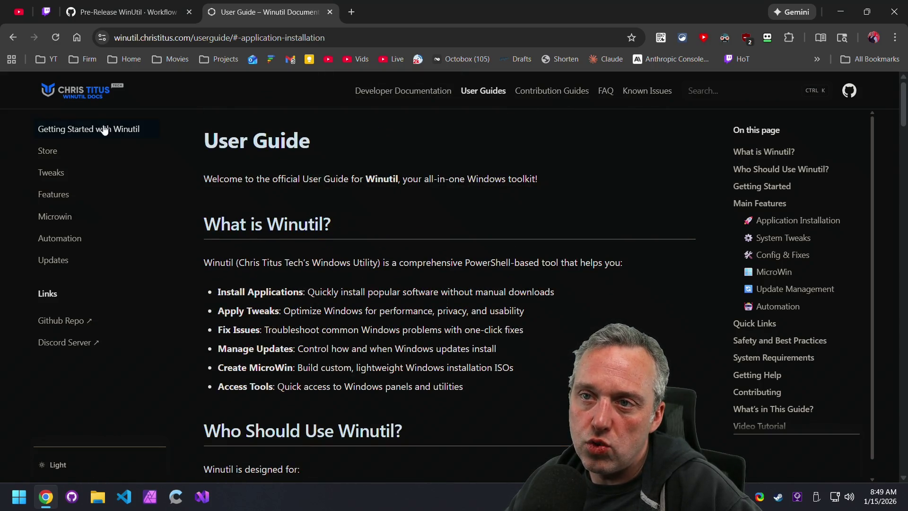
Step: Read through the Getting Started with Winutil guide to the bottom
click(104, 130)
scroll(541, 312, down, 10)
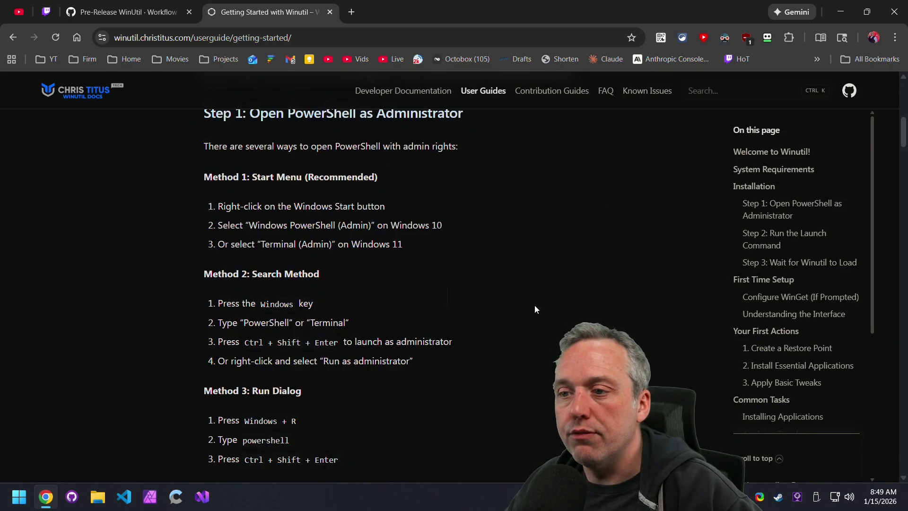
scroll(535, 309, down, 3)
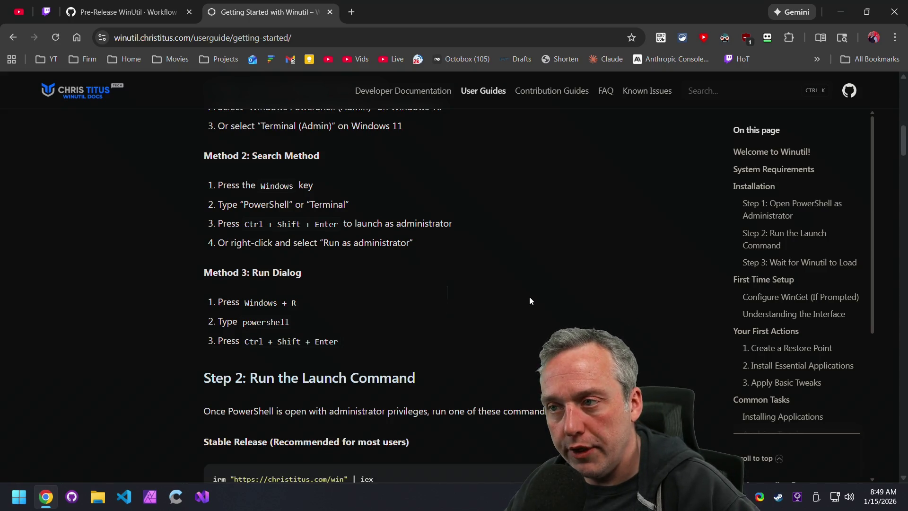
scroll(529, 300, down, 5)
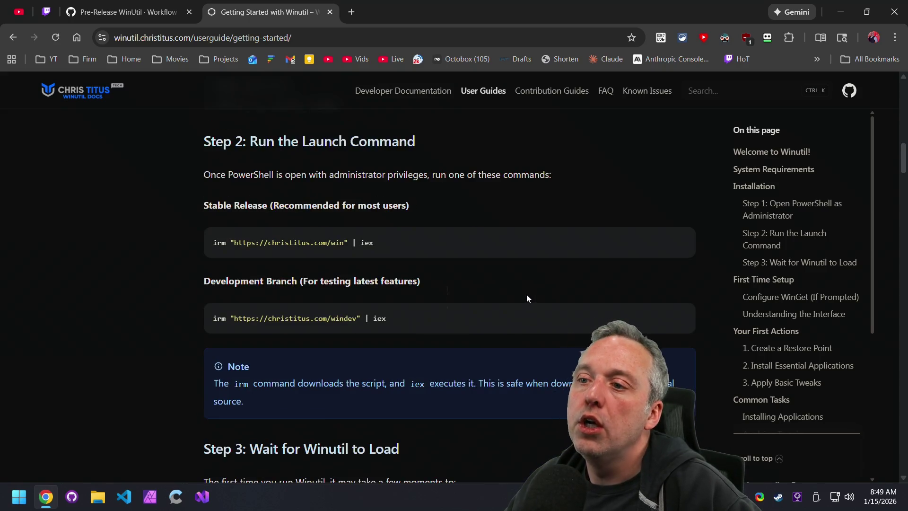
scroll(528, 296, down, 6)
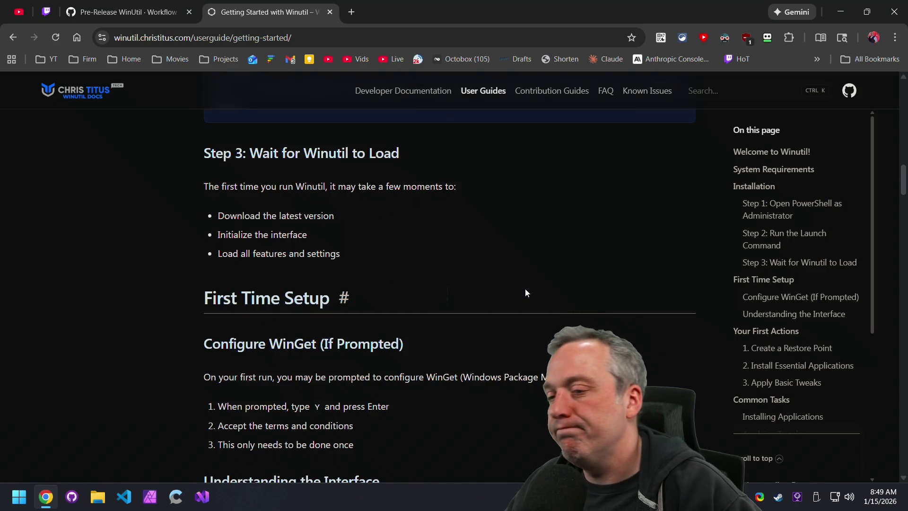
scroll(525, 288, down, 1)
scroll(525, 288, down, 2)
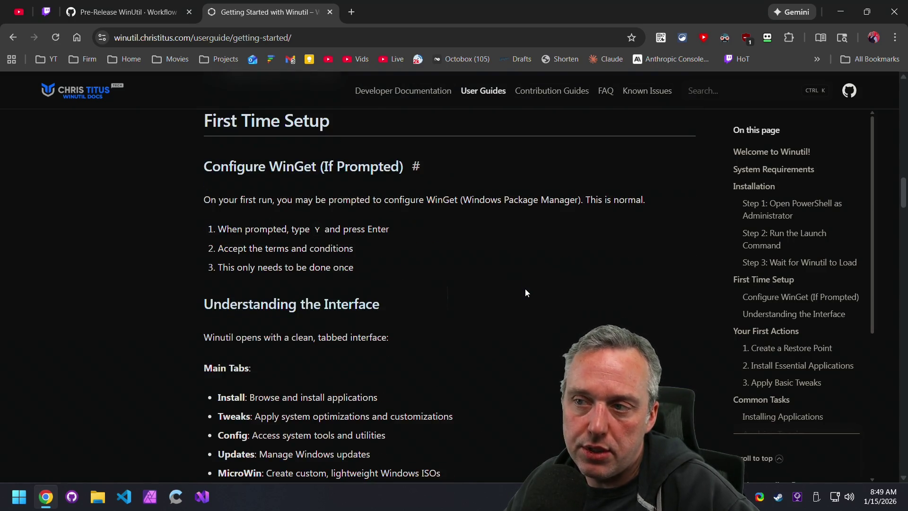
scroll(524, 285, down, 15)
scroll(523, 286, down, 15)
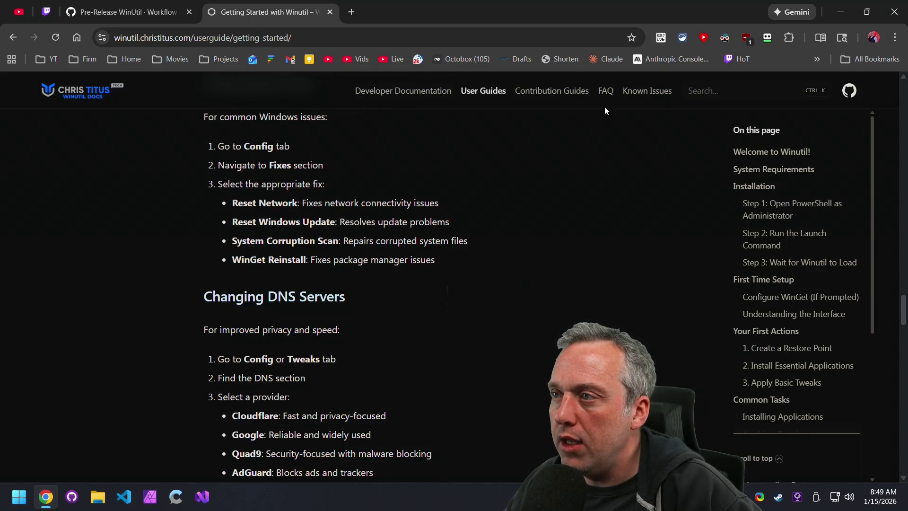
Step: Browse the FAQ and Known Issues pages, then return to the documentation home page
click(605, 91)
scroll(597, 284, down, 3)
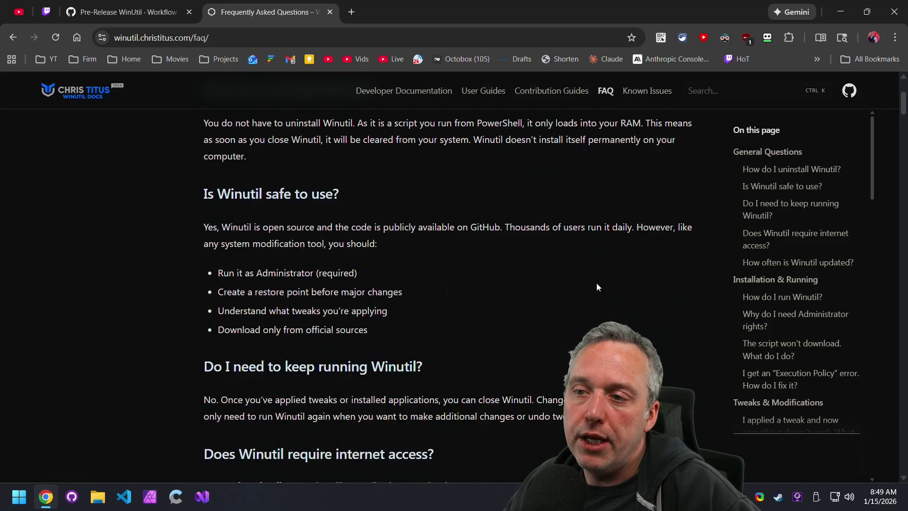
scroll(597, 287, down, 5)
click(650, 95)
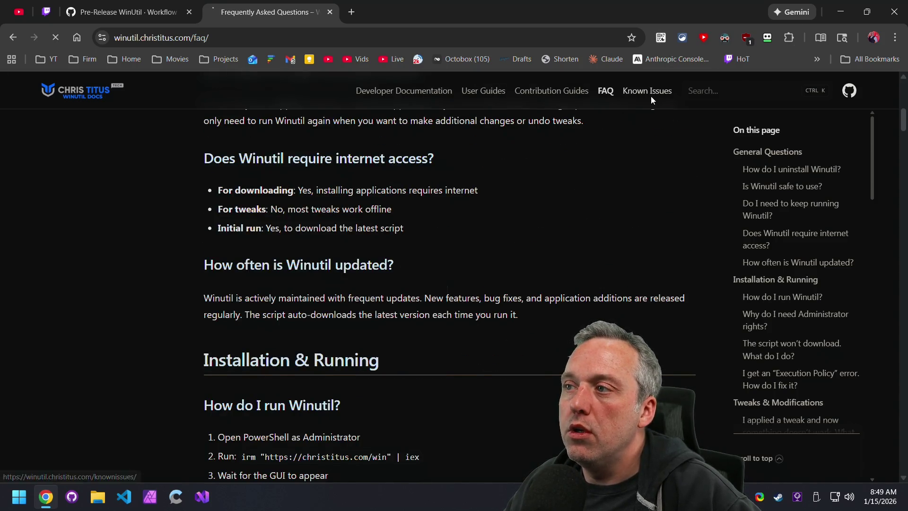
scroll(662, 167, down, 10)
scroll(660, 168, up, 10)
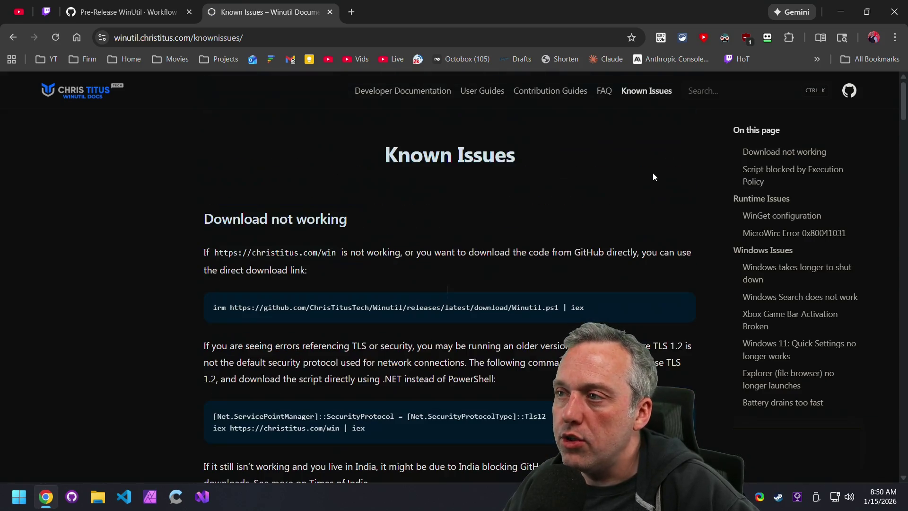
click(80, 98)
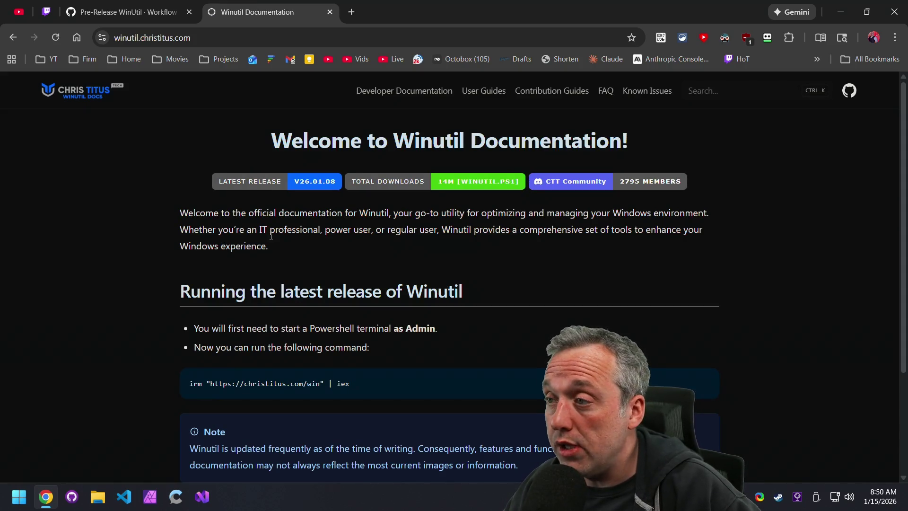
Step: Skim the documentation home page's run command, then close the docs tab with Ctrl+W
scroll(447, 289, down, 3)
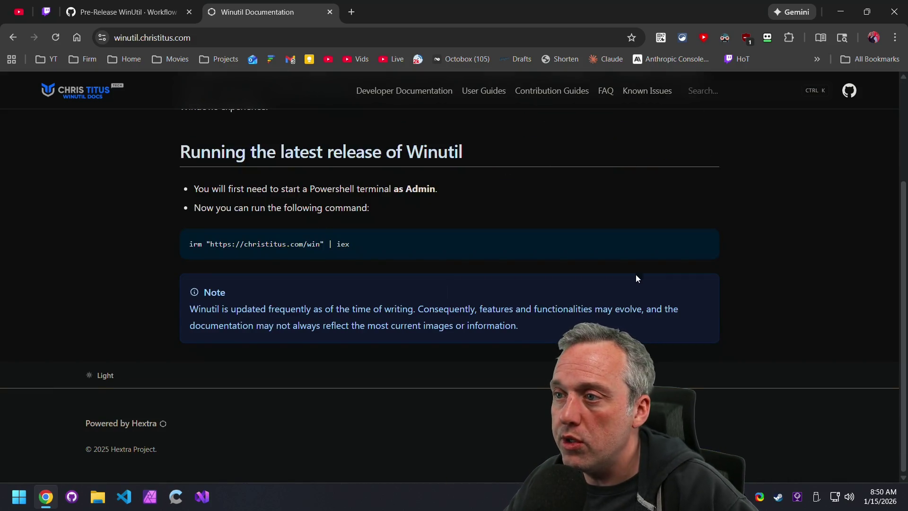
scroll(541, 248, up, 3)
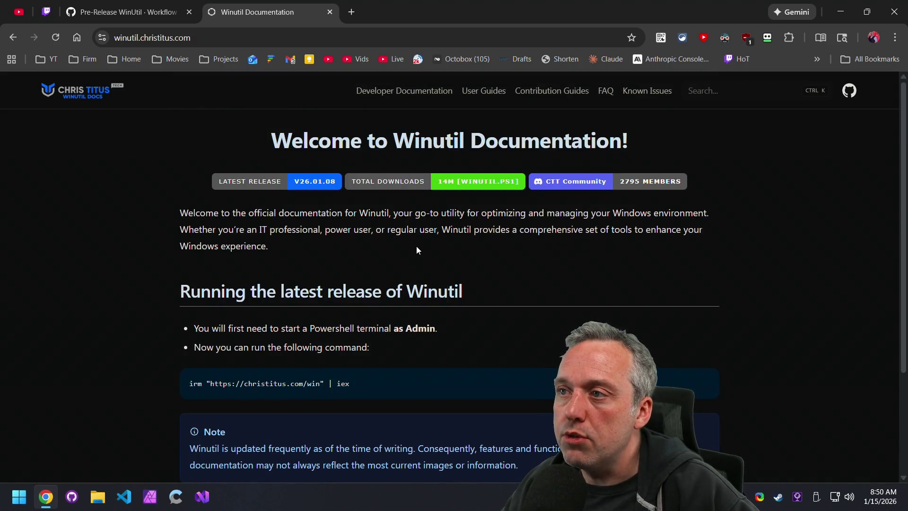
drag(356, 291, 350, 264)
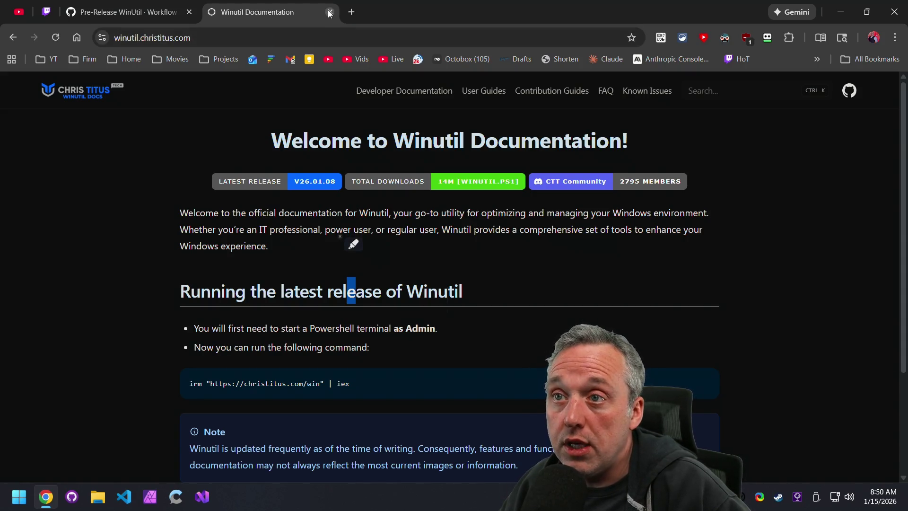
key(ctrl+w)
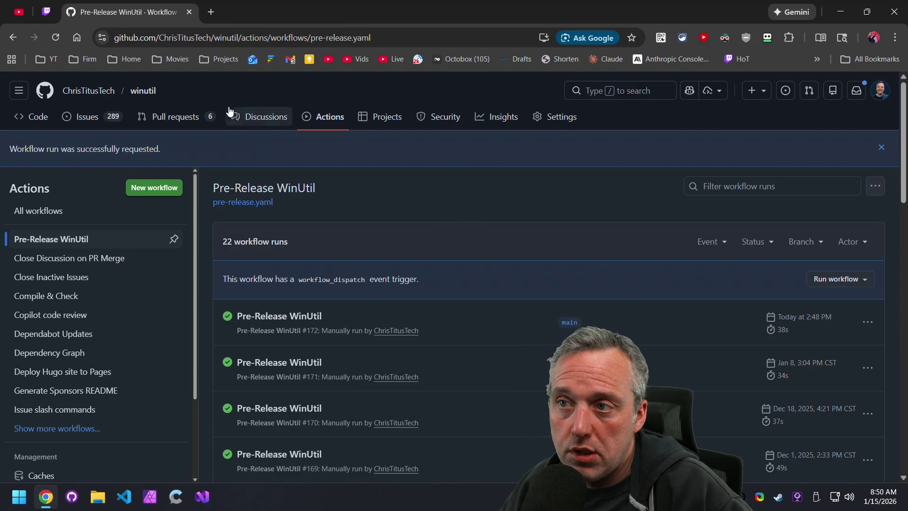
Step: Go from the winutil repository's main page to its Releases list
click(141, 90)
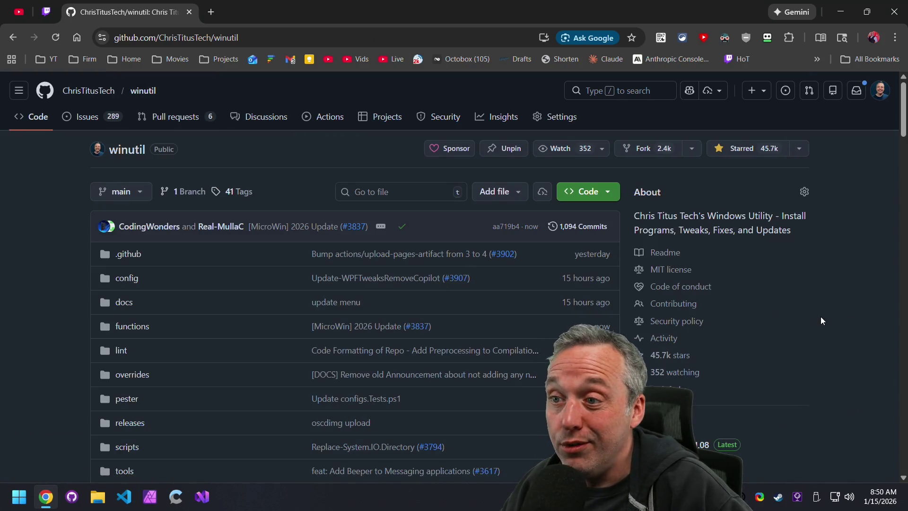
scroll(819, 316, down, 1)
click(659, 368)
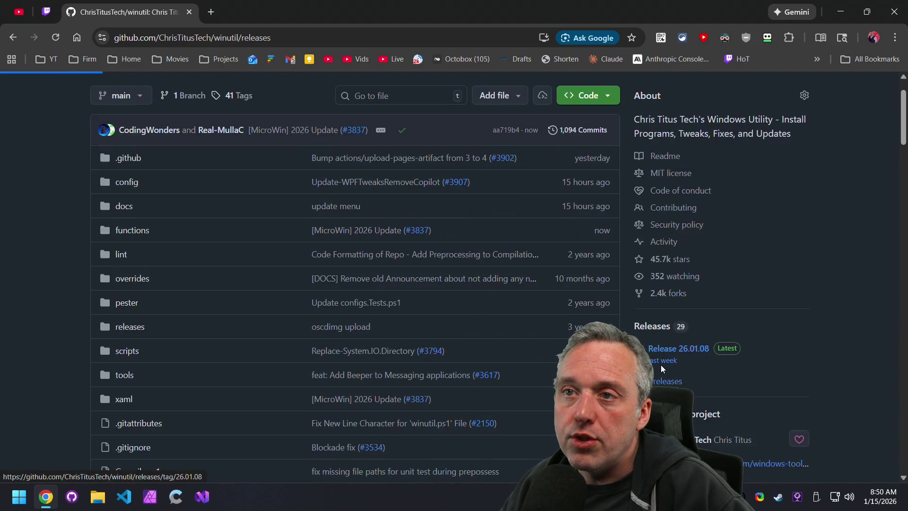
Step: Expand the 26.01.15 release's Assets to show winutil.ps1 and the source code archives
scroll(165, 318, down, 15)
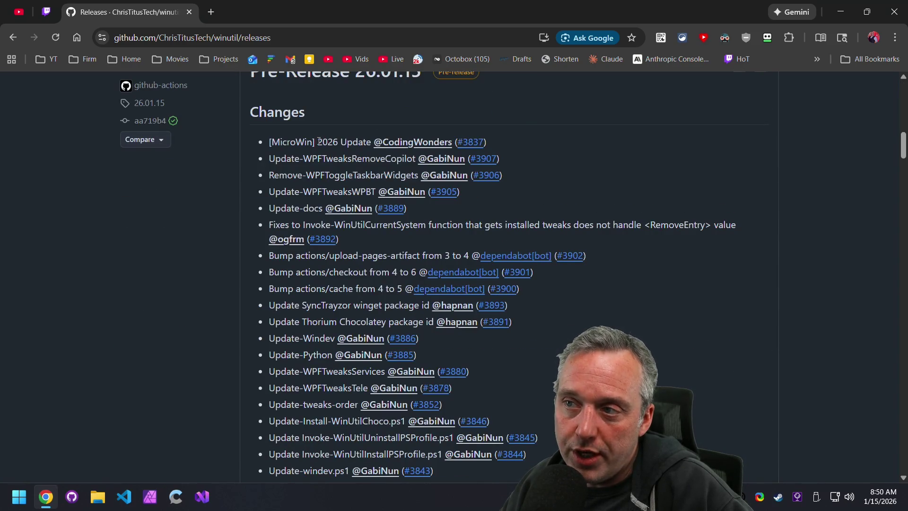
scroll(301, 308, down, 1)
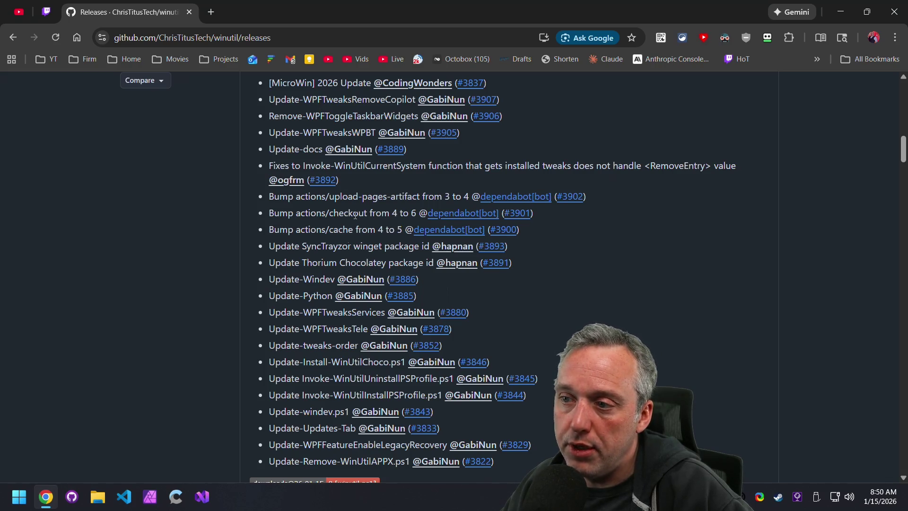
scroll(335, 223, down, 2)
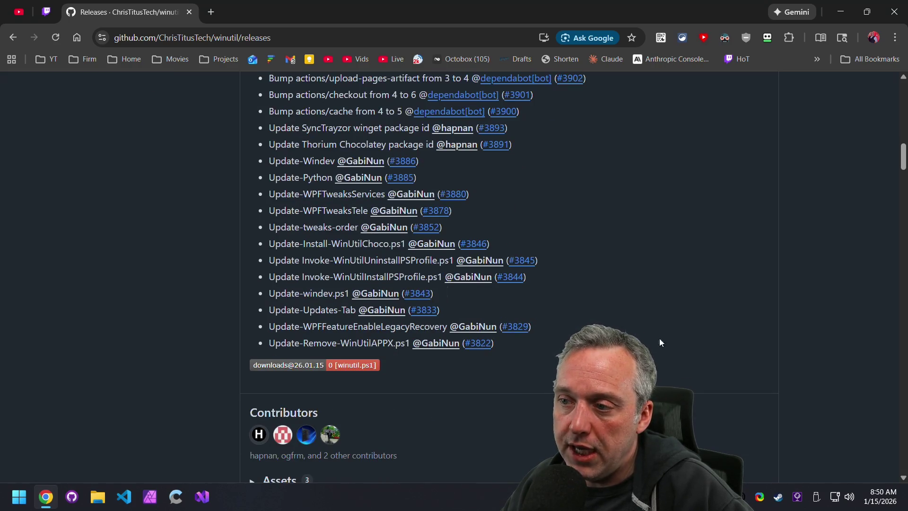
scroll(334, 223, down, 1)
scroll(472, 386, down, 1)
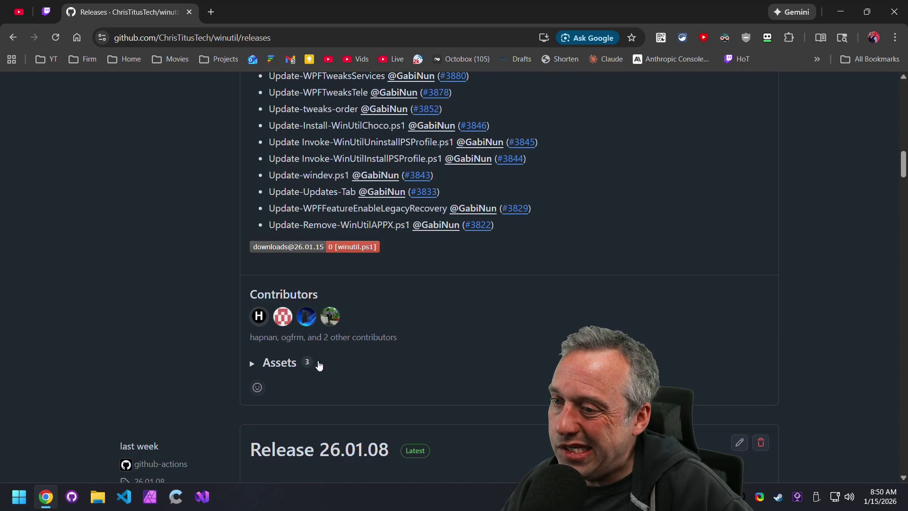
click(260, 363)
scroll(311, 282, down, 2)
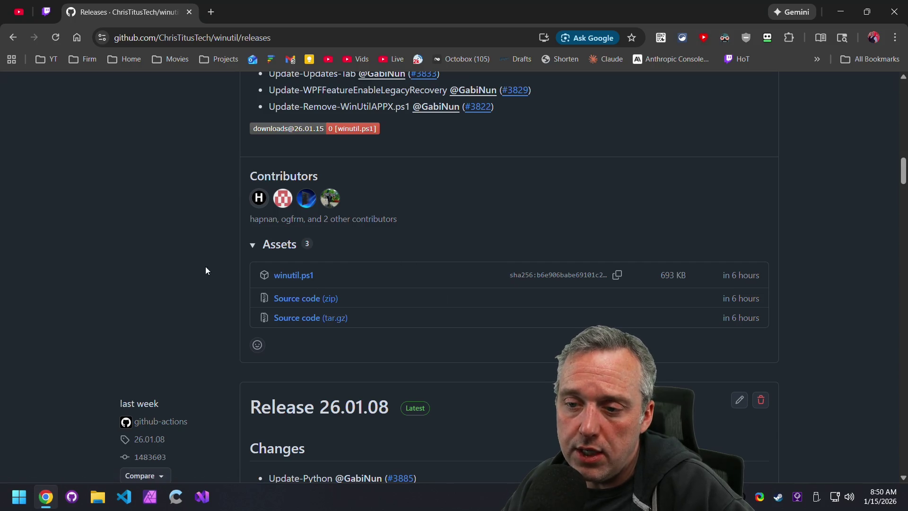
right_click(19, 496)
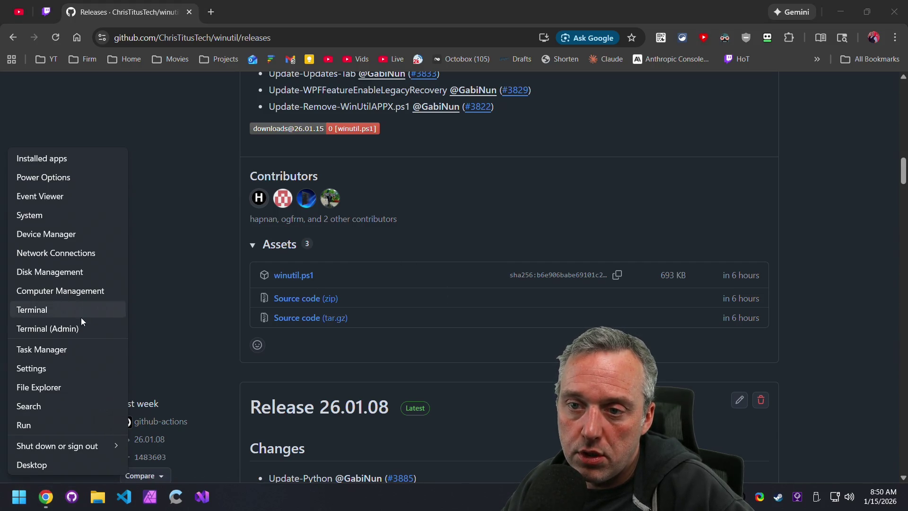
Step: Run 'irm christitus.com/windev | iex' in an admin Terminal to launch the WinUtil dev build
click(66, 331)
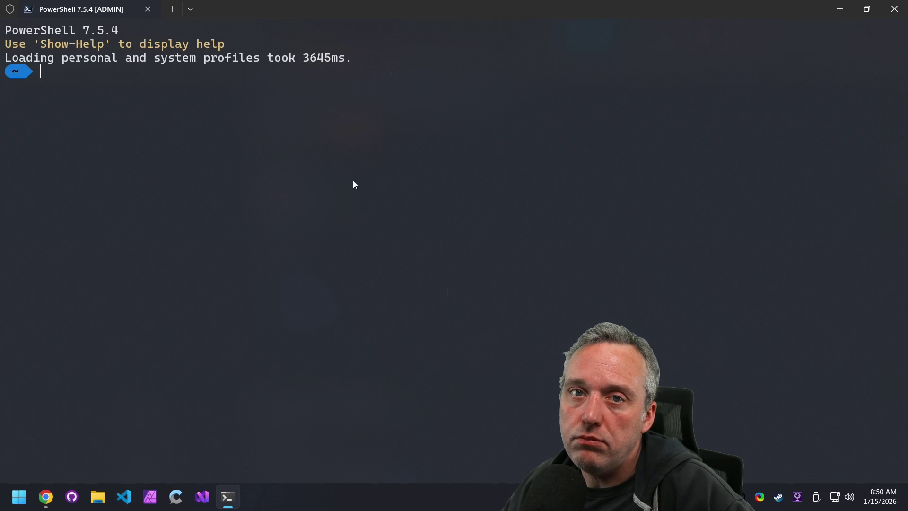
text(irm)
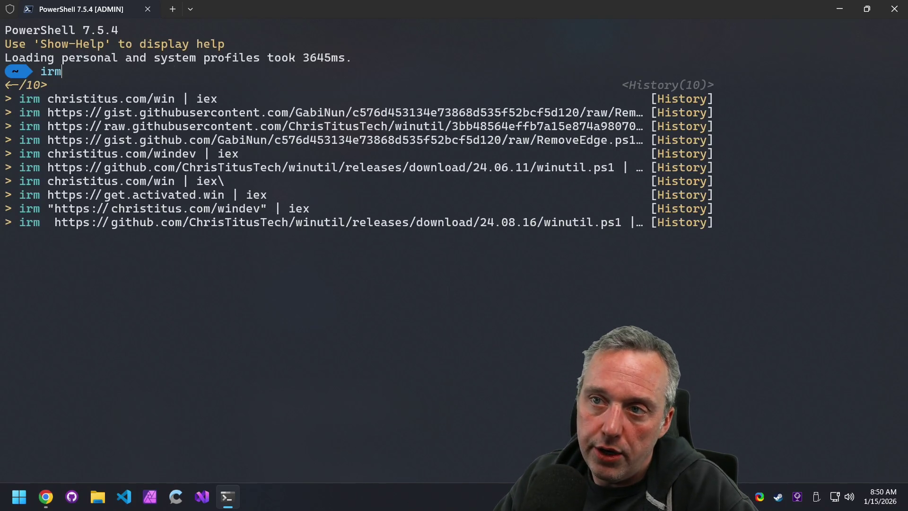
key(Down)
text(d)
key(BackSpace)
text(dev | iex)
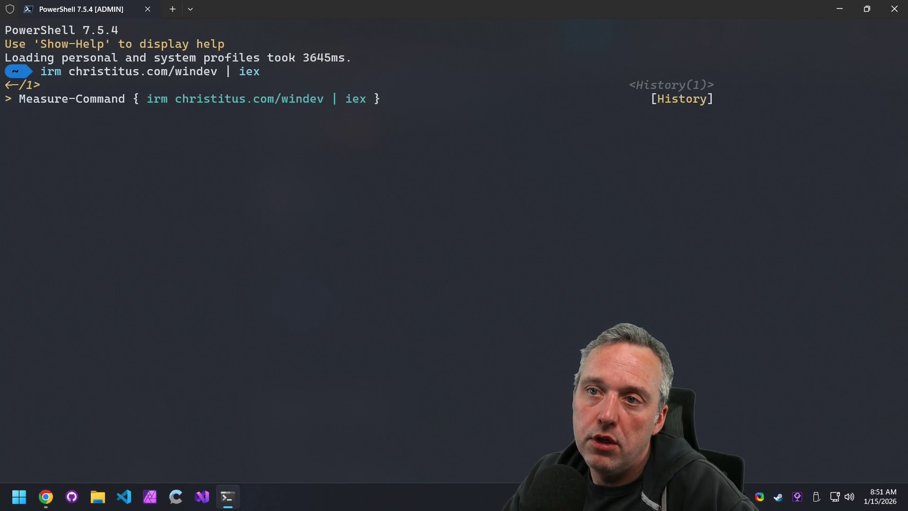
key(Return)
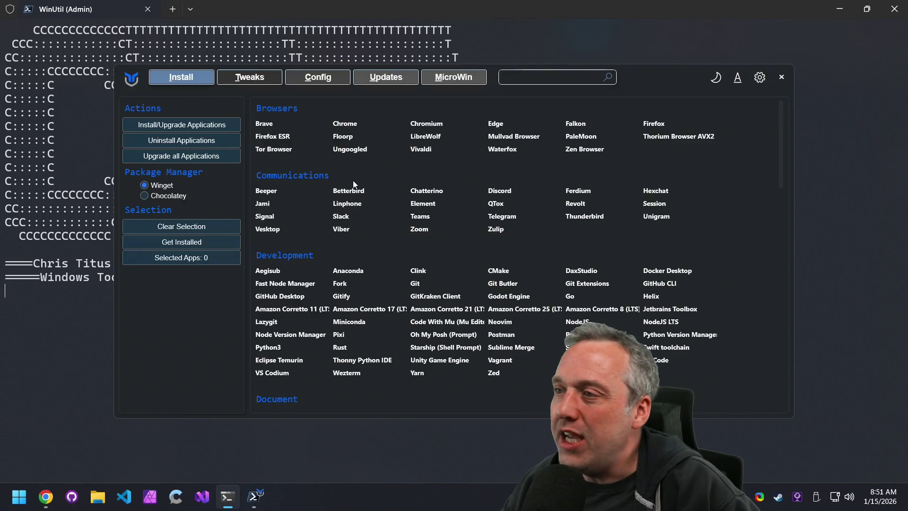
Step: Check the dev build's About dialog shows version 26.01.15, then close WinUtil
click(759, 77)
click(789, 122)
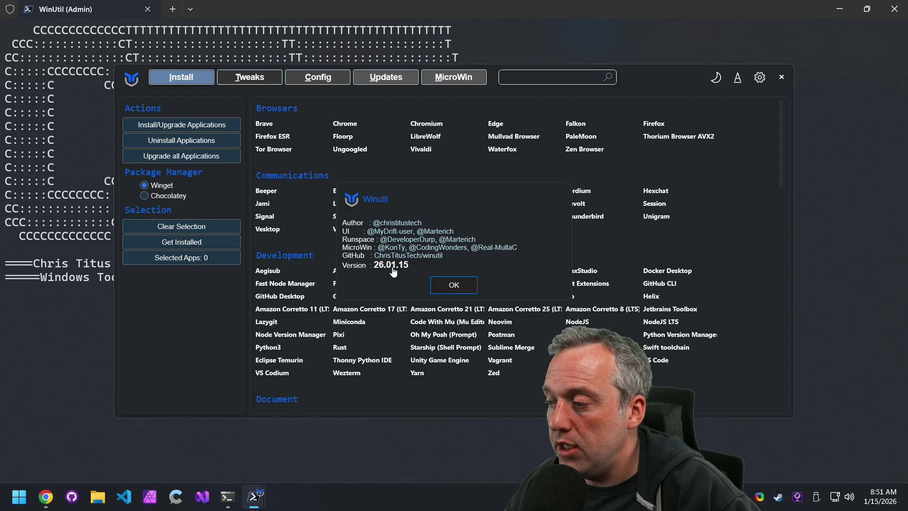
click(462, 282)
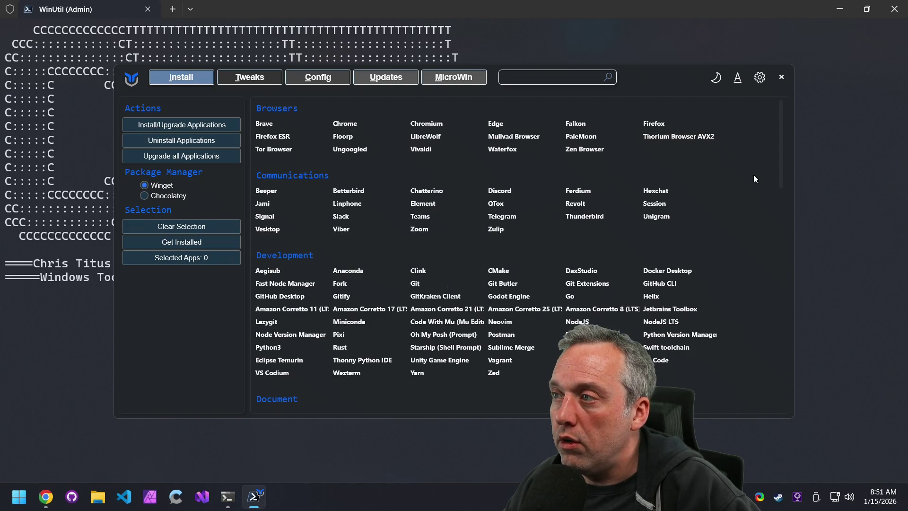
click(782, 79)
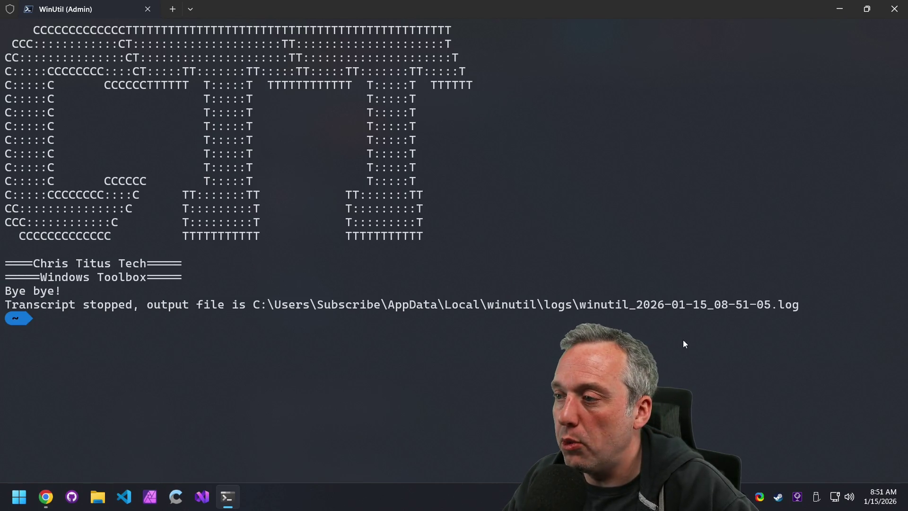
Step: Edit the recalled command to 'irm christitus.com/win | iex' and launch stable WinUtil
key(Up)
key(Left)
key(Left)
key(Left)
key(BackSpace)
key(BackSpace)
key(BackSpace)
key(Return)
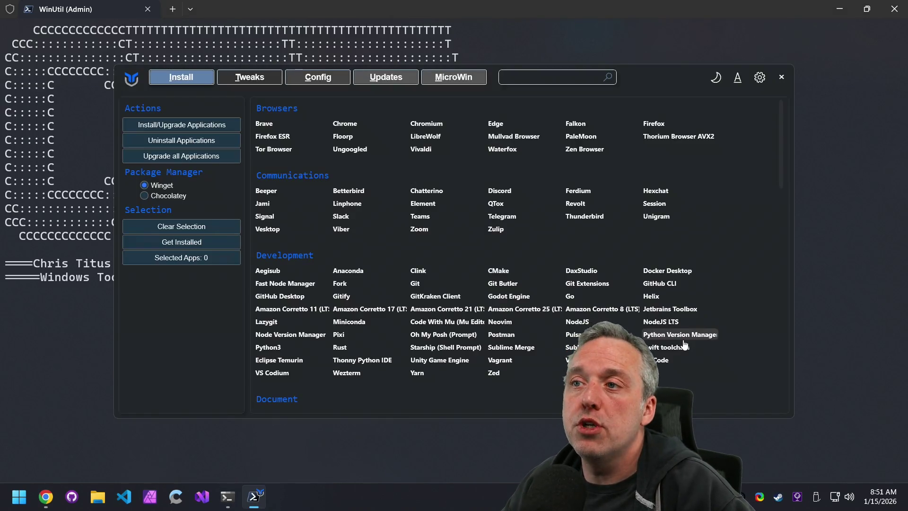
Step: Confirm the stable build's About shows version 26.01.08, then close WinUtil and the terminal
click(760, 78)
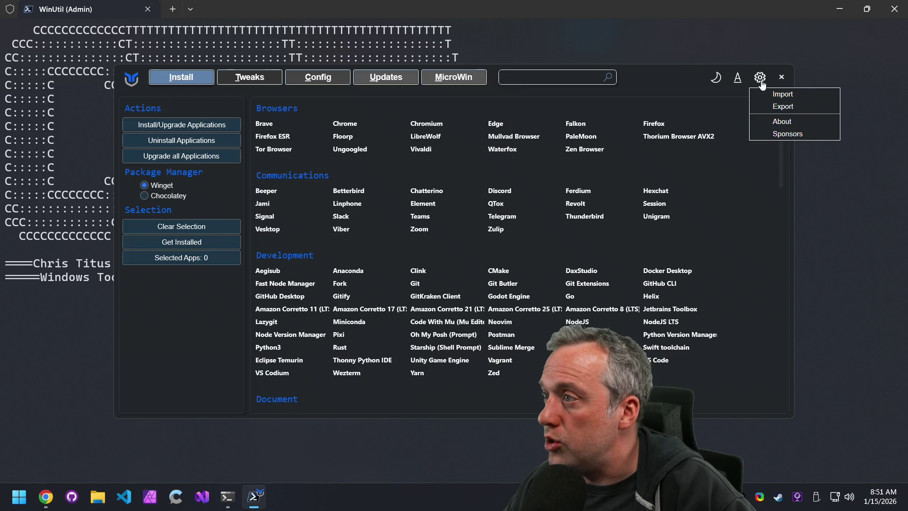
click(793, 123)
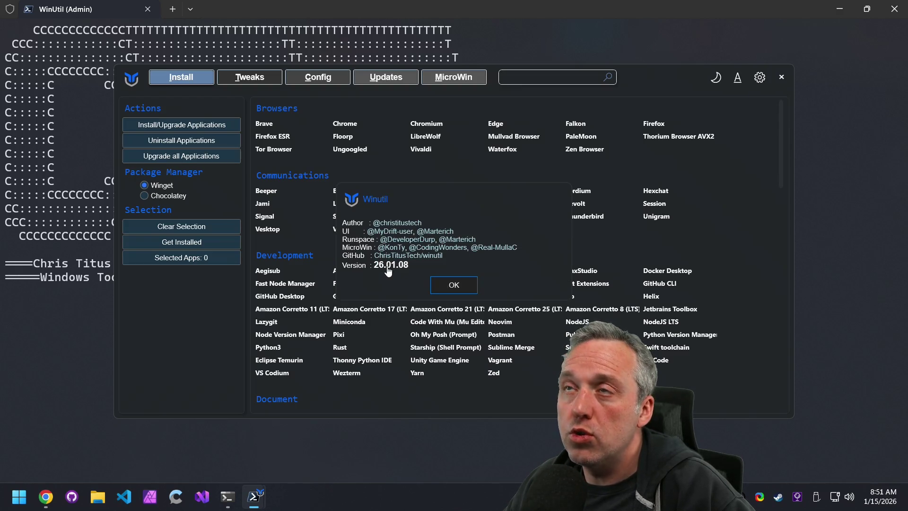
click(439, 286)
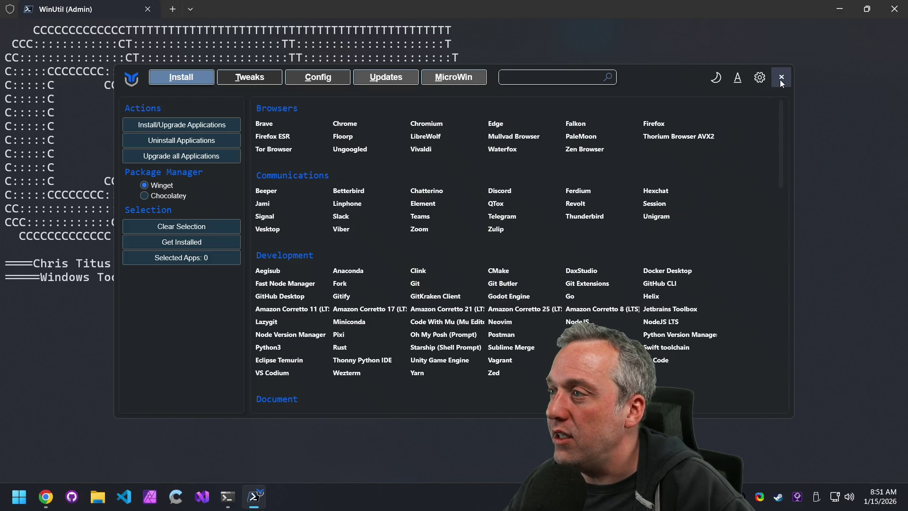
click(780, 78)
click(895, 8)
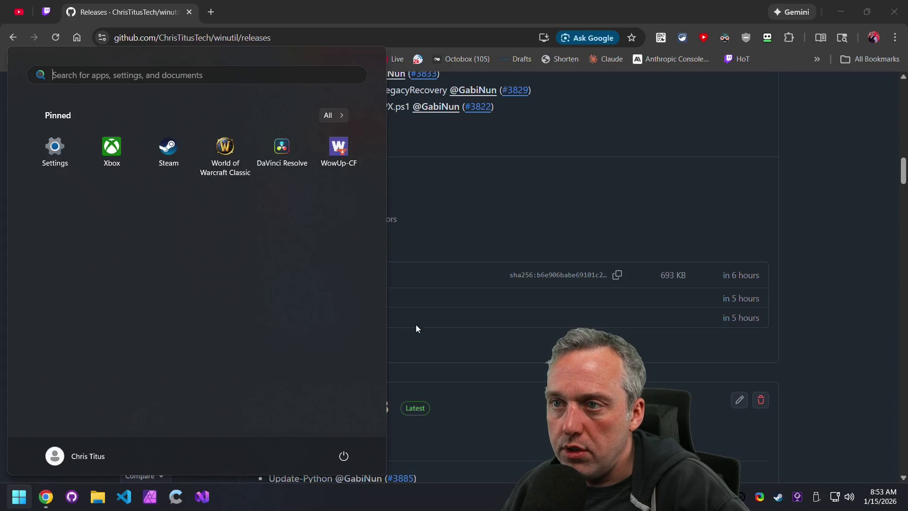
Step: Switch back to the Windows machine showing the WinUtil GitHub releases page
click(591, 187)
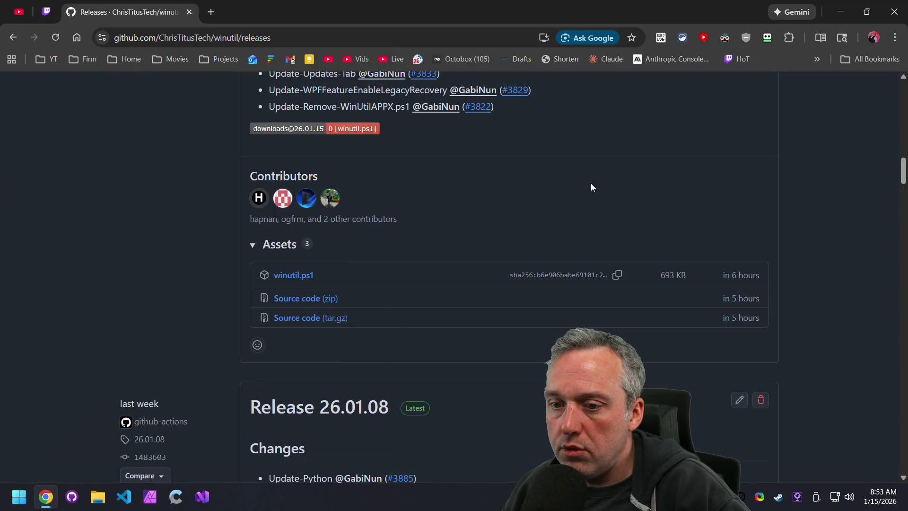
Step: Minimize Chrome and shut down Windows via Start's Shut down or sign out menu
click(46, 497)
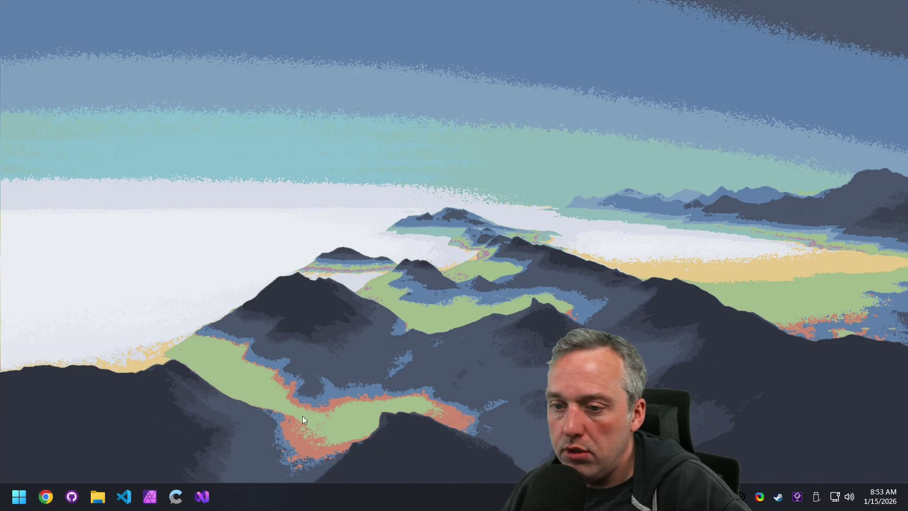
right_click(19, 496)
mouse_move(94, 446)
click(166, 466)
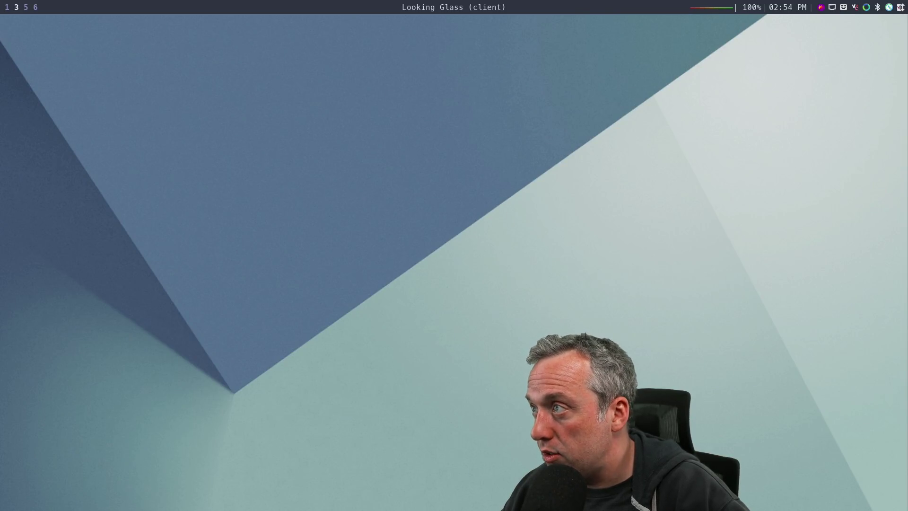
Step: Quit Looking Glass, run the win11 virtual machine, and open its console
key(super+shift+q)
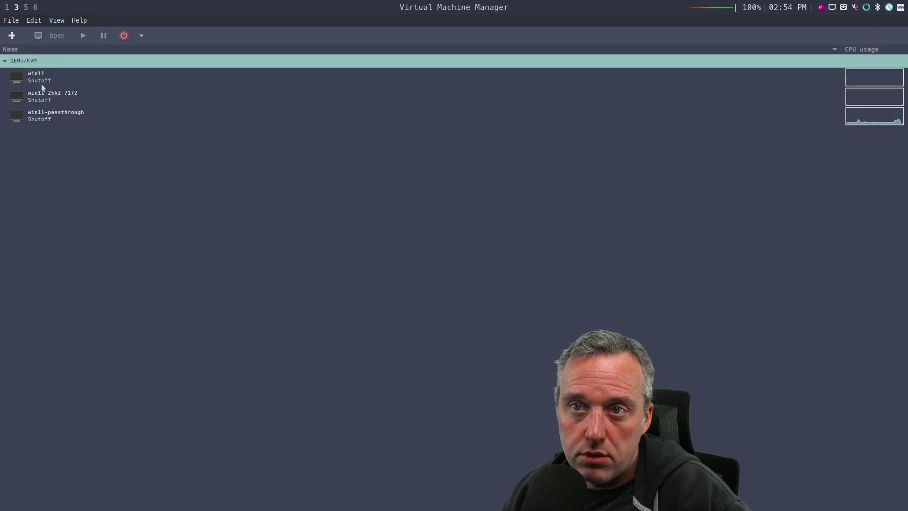
click(43, 81)
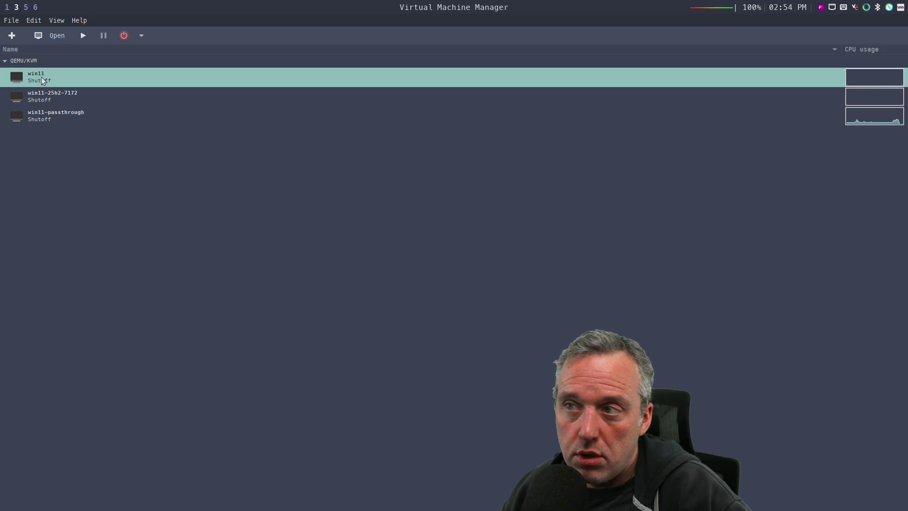
right_click(42, 81)
click(67, 83)
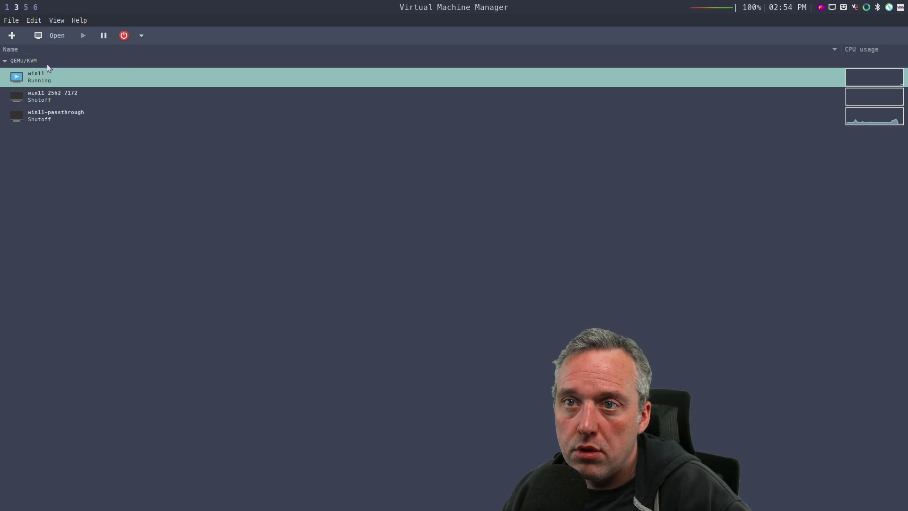
click(53, 37)
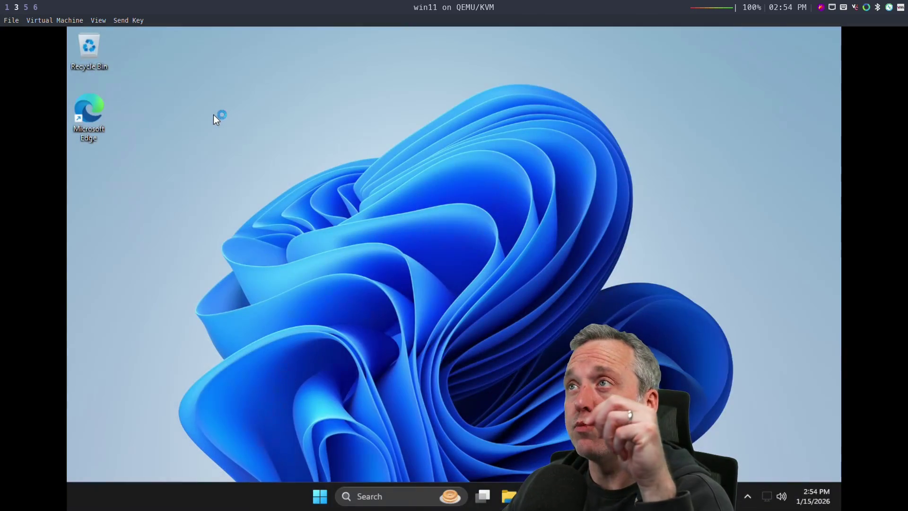
Step: Launch Terminal (Admin) in the VM, dismiss the termination notice, and close the failed PowerShell
right_click(320, 496)
click(321, 324)
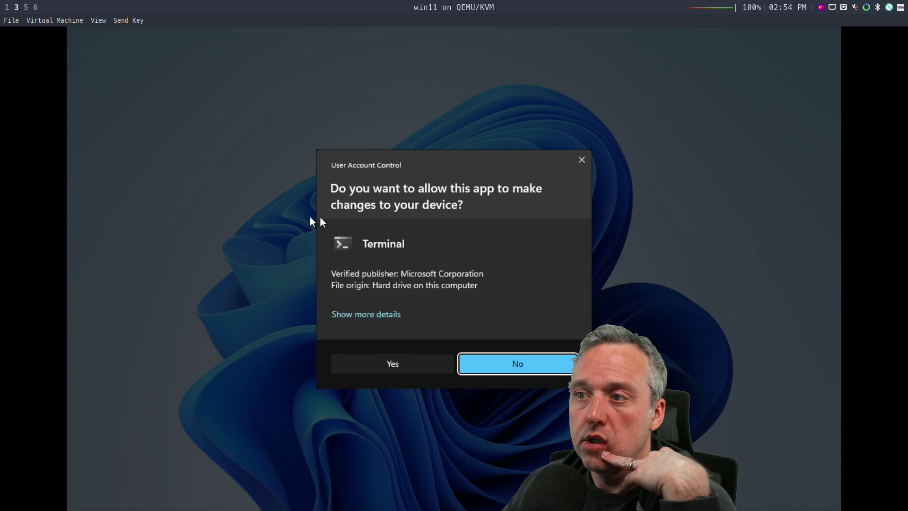
click(374, 356)
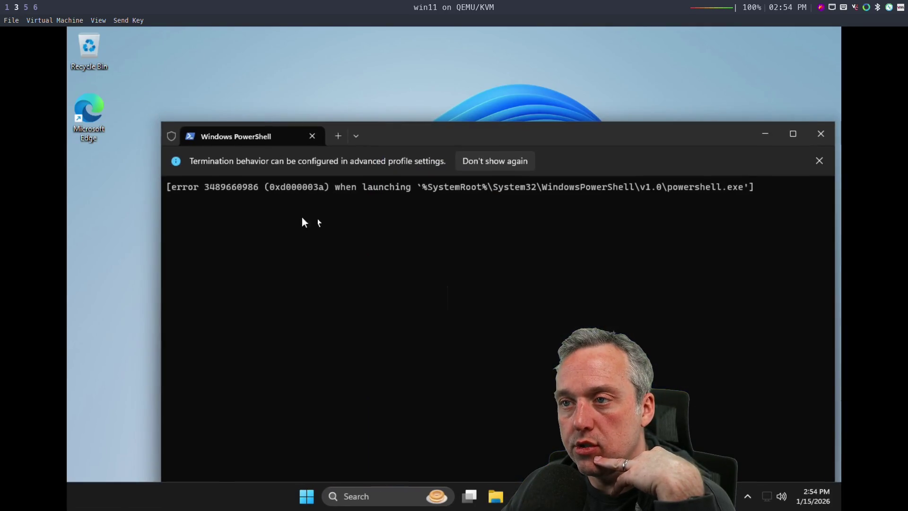
click(486, 163)
click(821, 134)
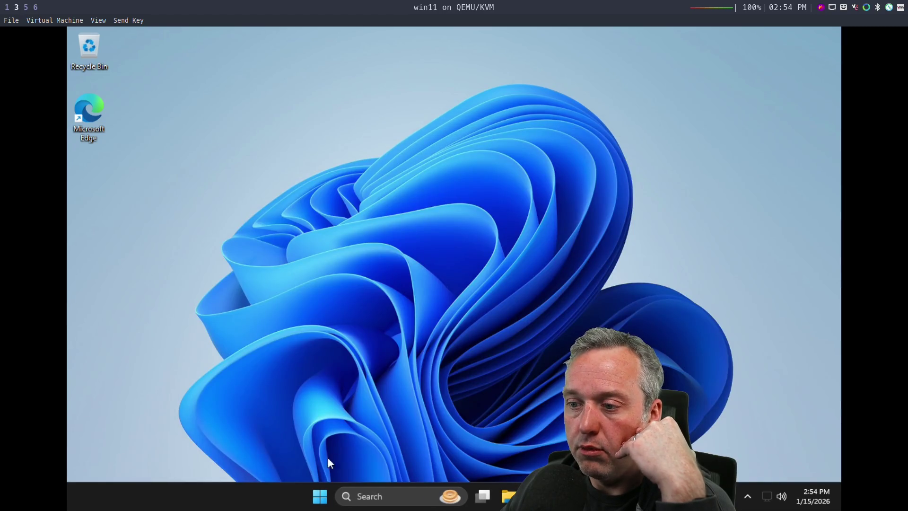
Step: Set User Account Control to Never notify from the elevation prompt's settings link
right_click(320, 496)
click(326, 324)
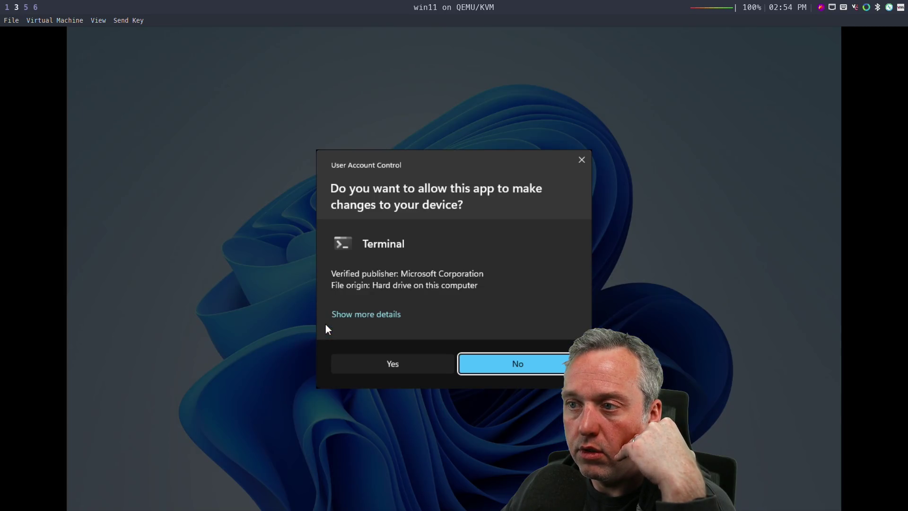
click(377, 317)
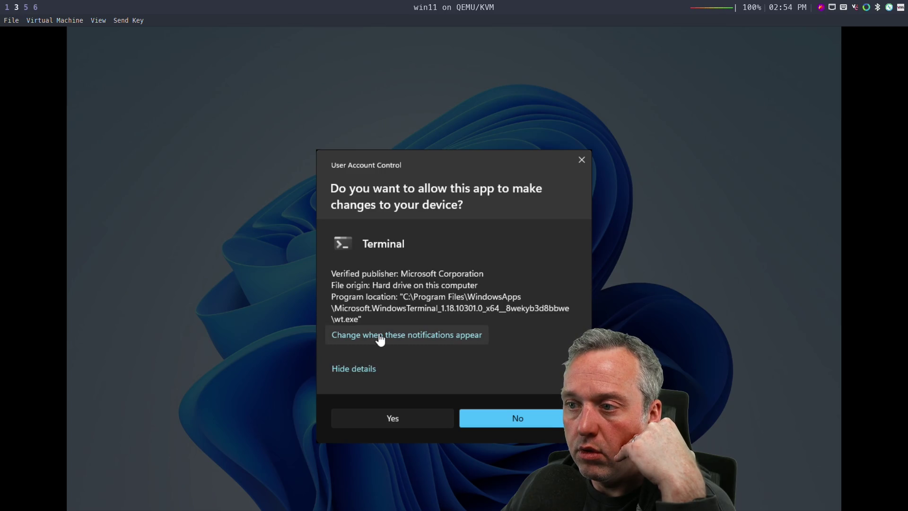
click(371, 334)
click(315, 307)
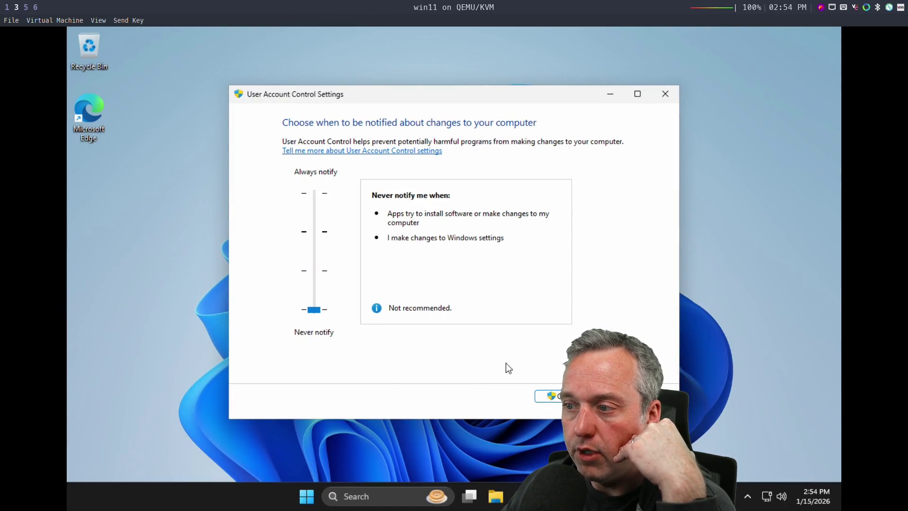
click(550, 395)
click(396, 357)
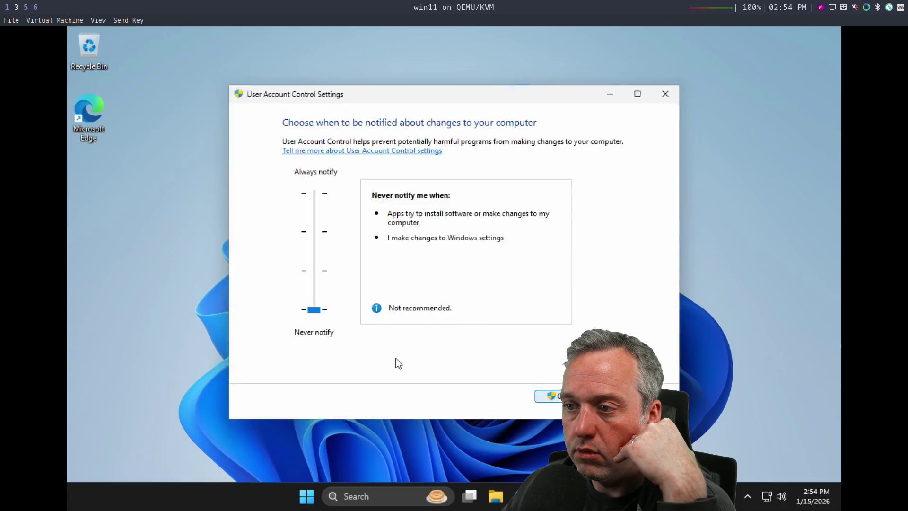
Step: Relaunch the admin terminal, close it, and bring up the Start menu
right_click(315, 500)
click(319, 326)
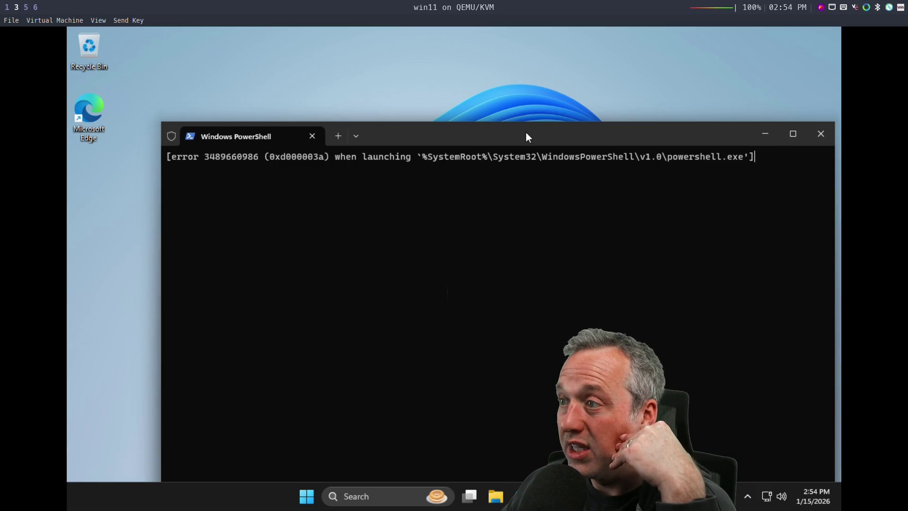
click(819, 131)
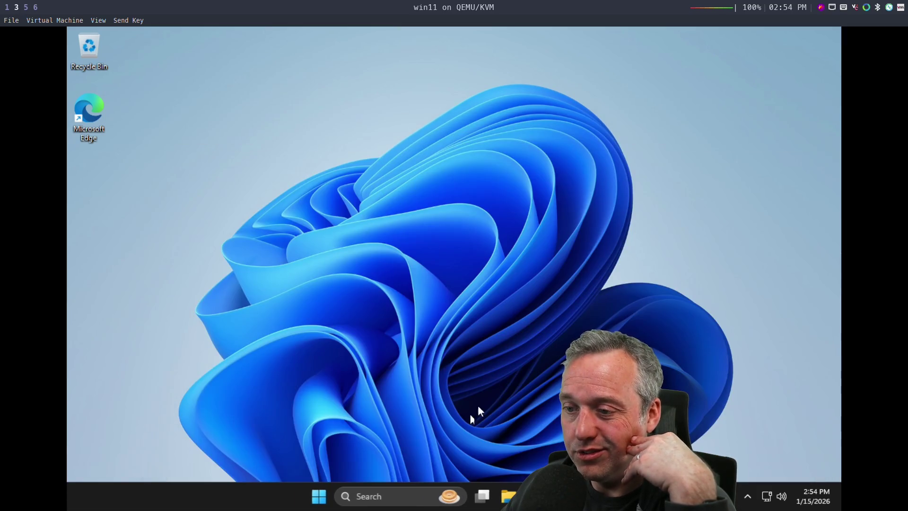
click(322, 500)
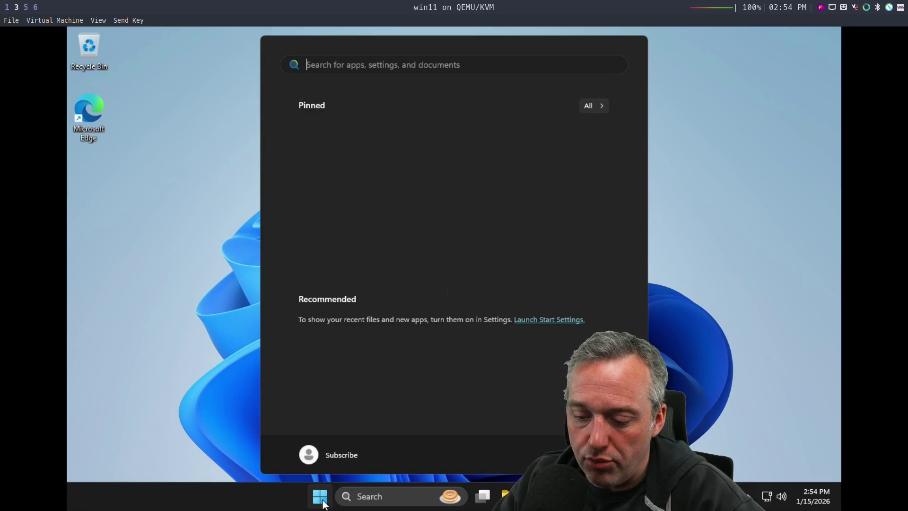
Step: Start PowerShell from Run, close the non-admin window, and relaunch PowerShell as Administrator
key(super+r)
text(power)
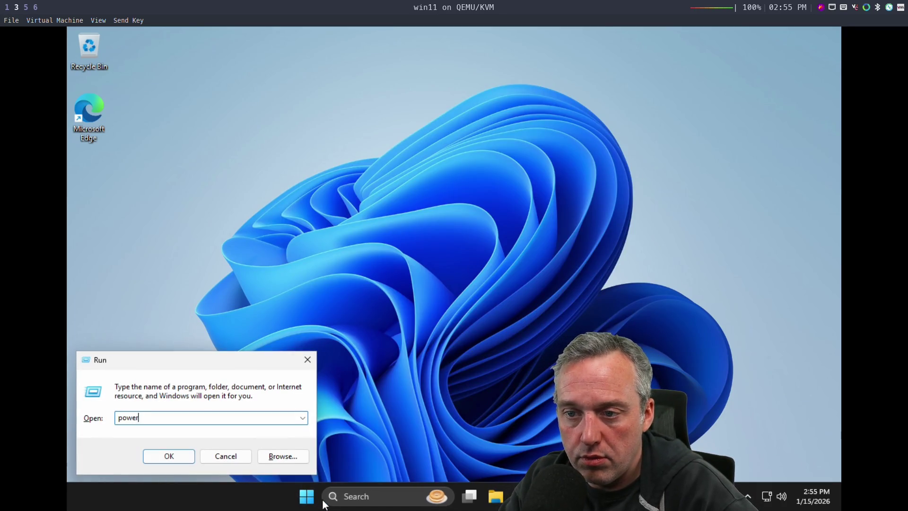
text(shell)
key(Return)
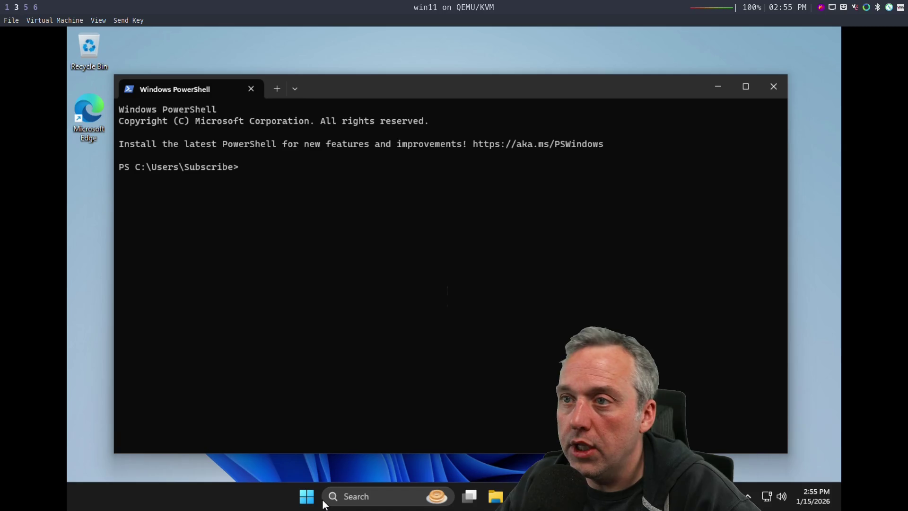
click(774, 86)
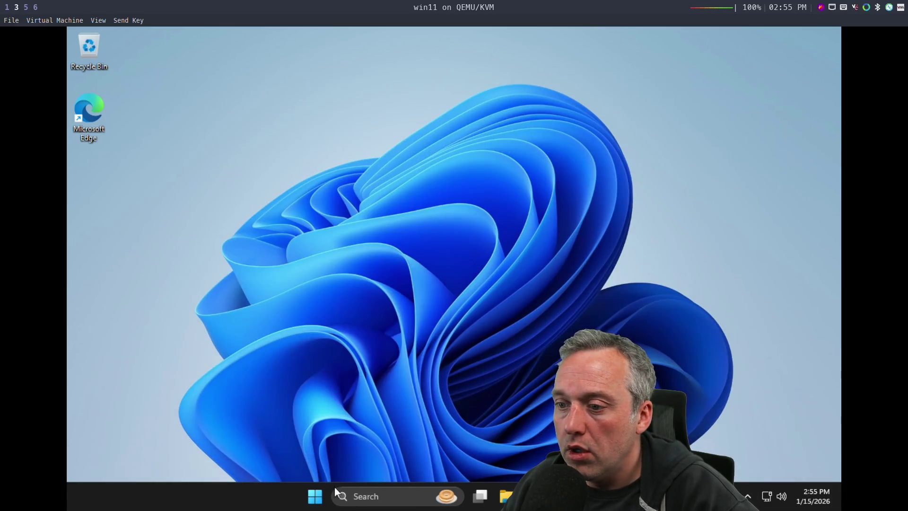
key(super+r)
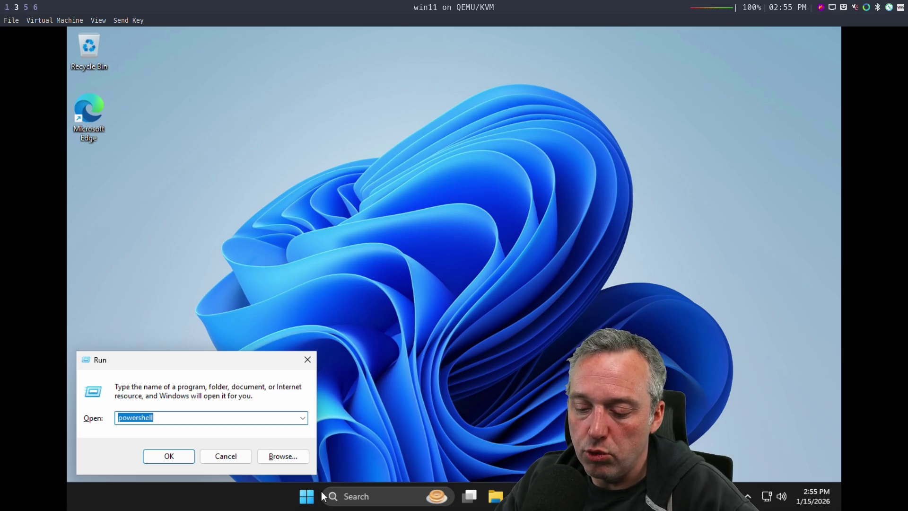
key(ctrl+shift+Return)
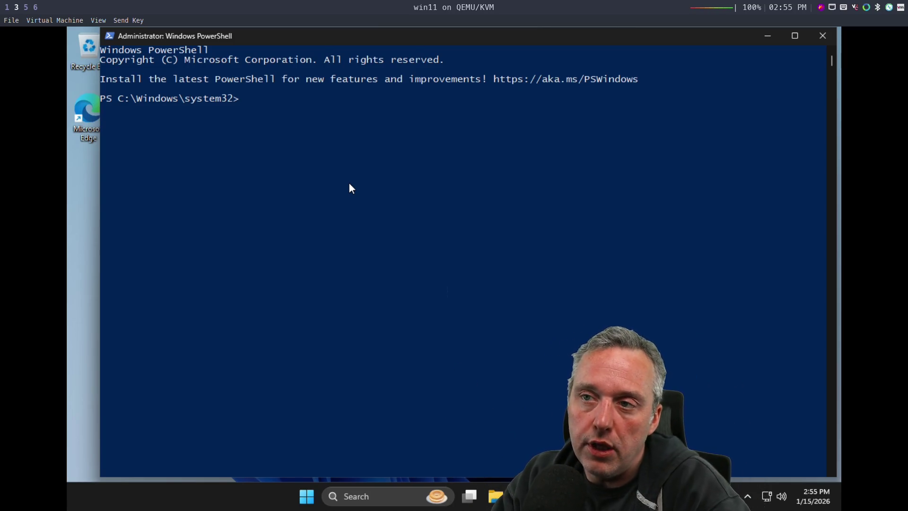
Step: Launch WinUtil with 'irm christitus.com/win | iex' and select the Standard recommended tweaks
text(irm chiist)
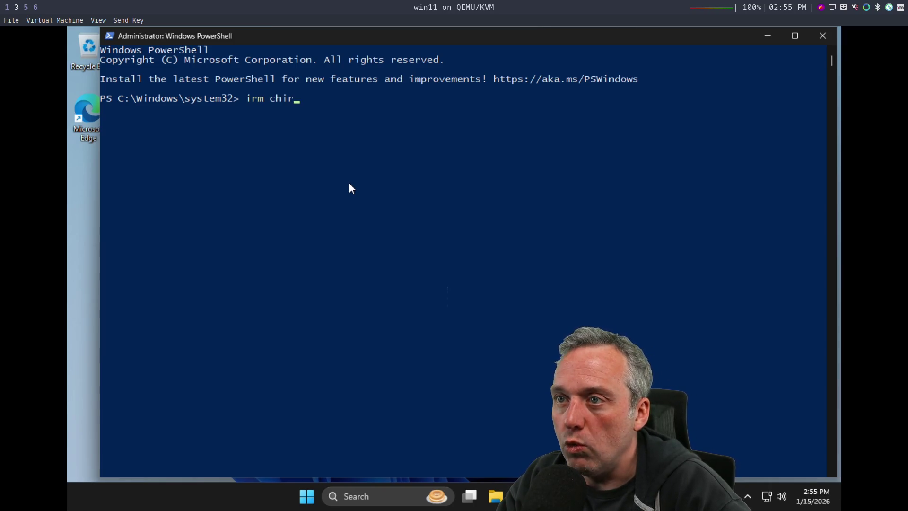
key(BackSpace)
key(BackSpace)
key(BackSpace)
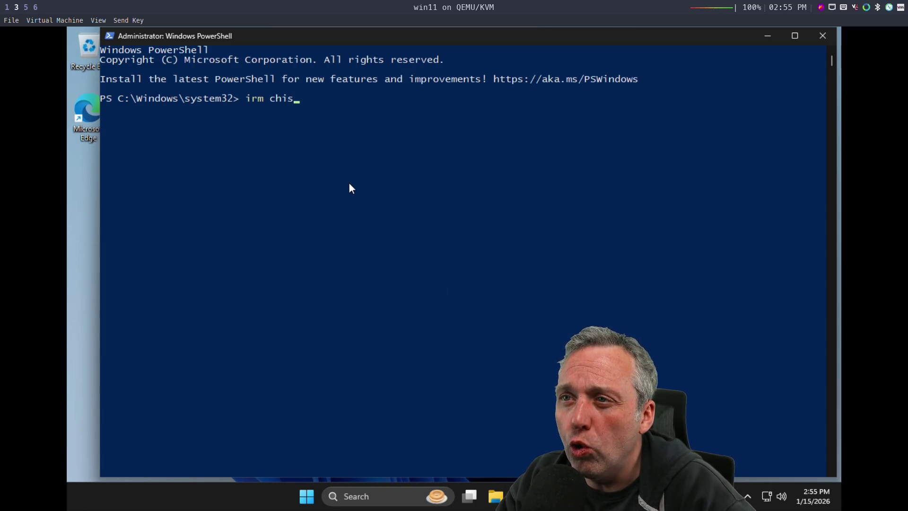
text(risti)
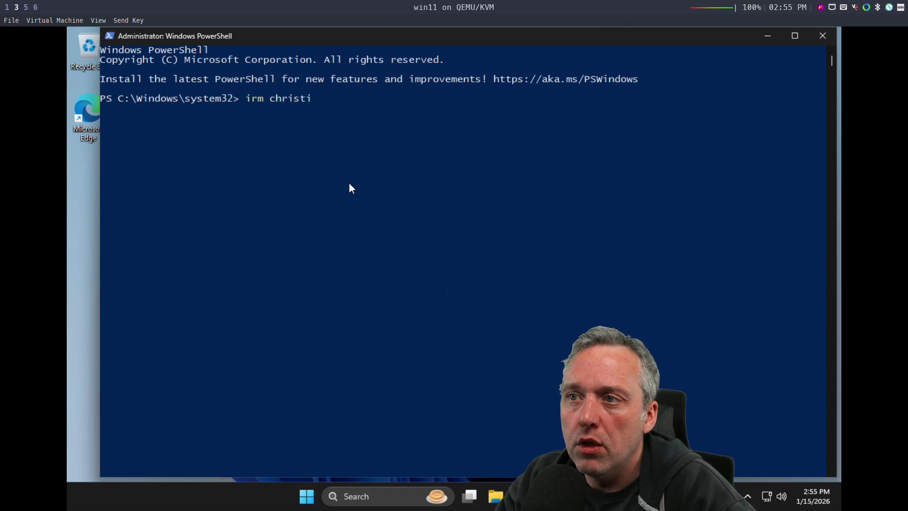
text(tus.com/win | iex)
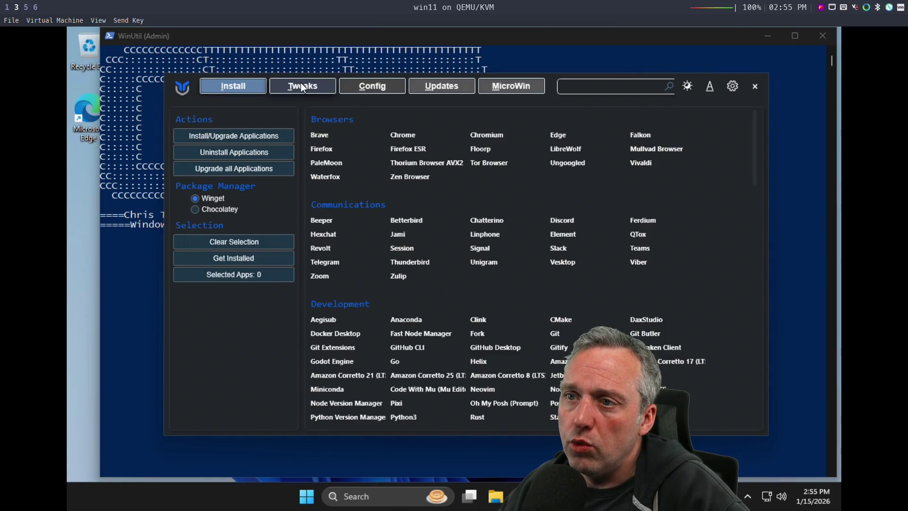
click(301, 83)
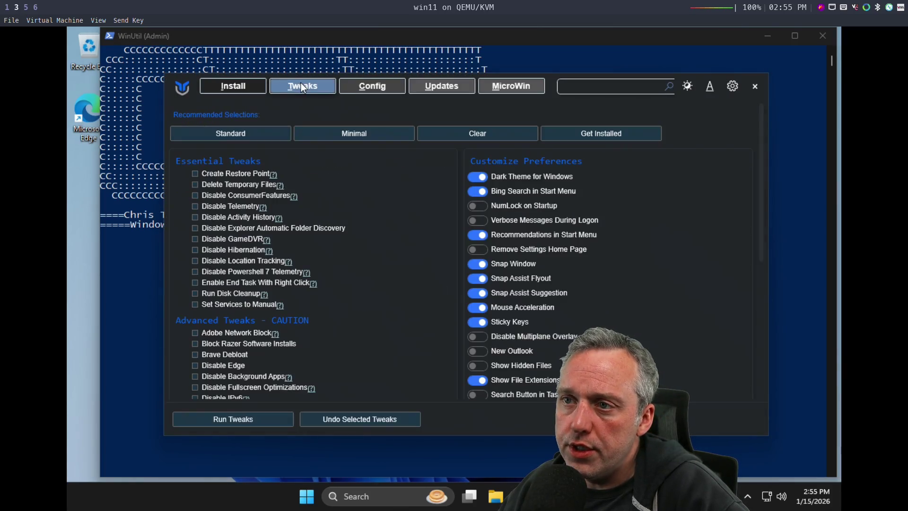
click(237, 136)
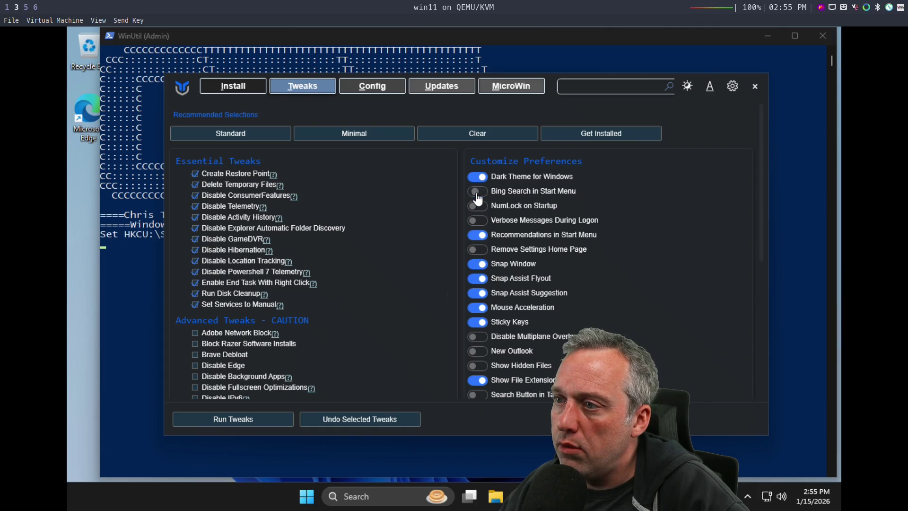
Step: Turn off Start menu Recommendations, Snap Assist Flyout, Mouse Acceleration and Sticky Keys
click(482, 235)
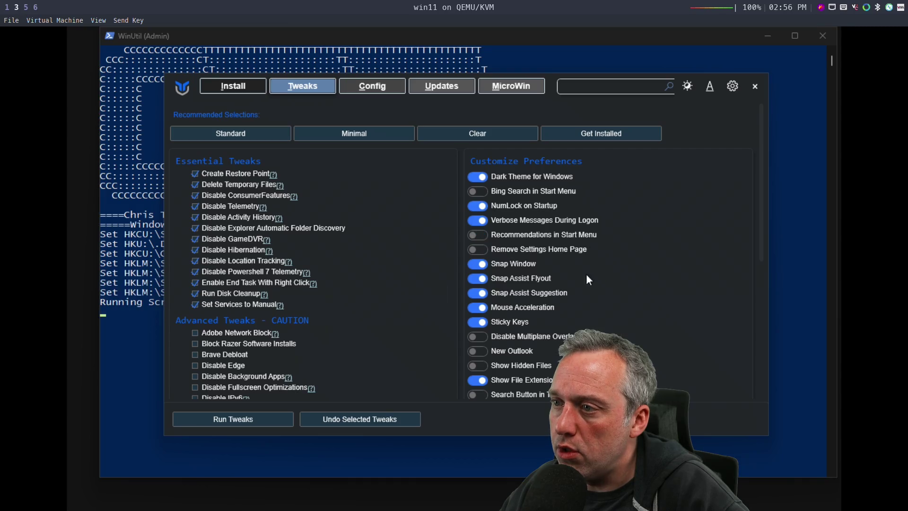
click(479, 279)
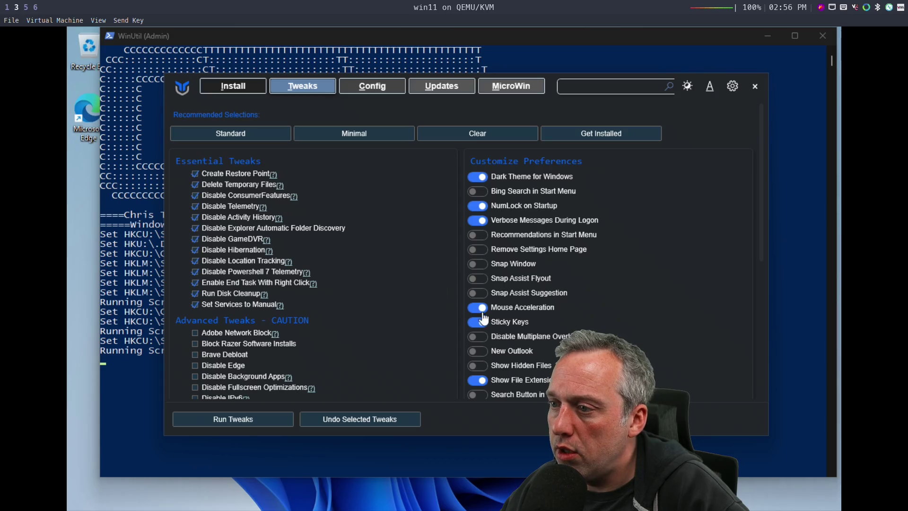
click(482, 308)
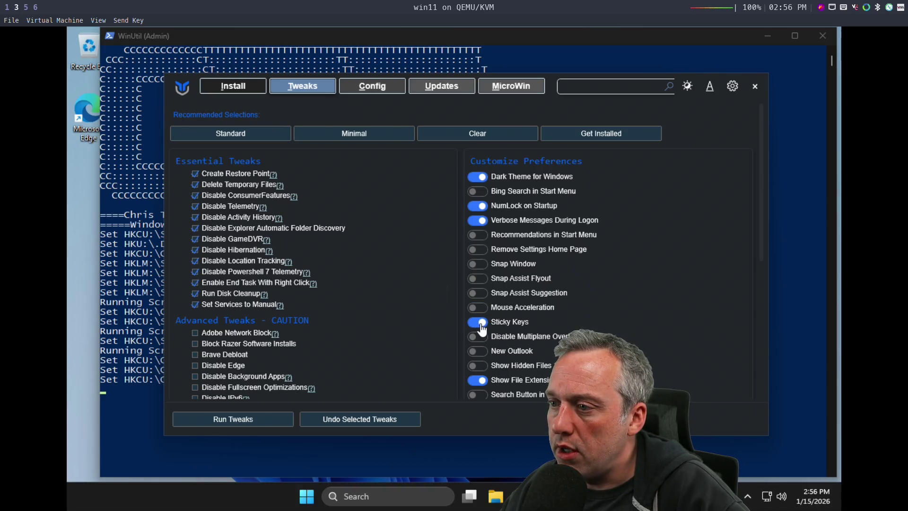
scroll(527, 362, down, 1)
click(498, 338)
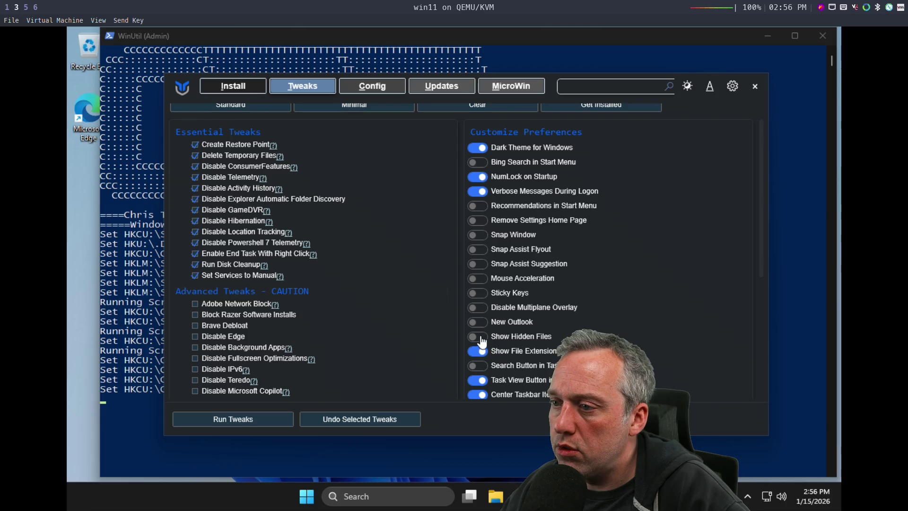
Step: Turn off the Task View and Widgets taskbar buttons and Cross-Device Resume
scroll(496, 333, down, 1)
scroll(494, 331, down, 1)
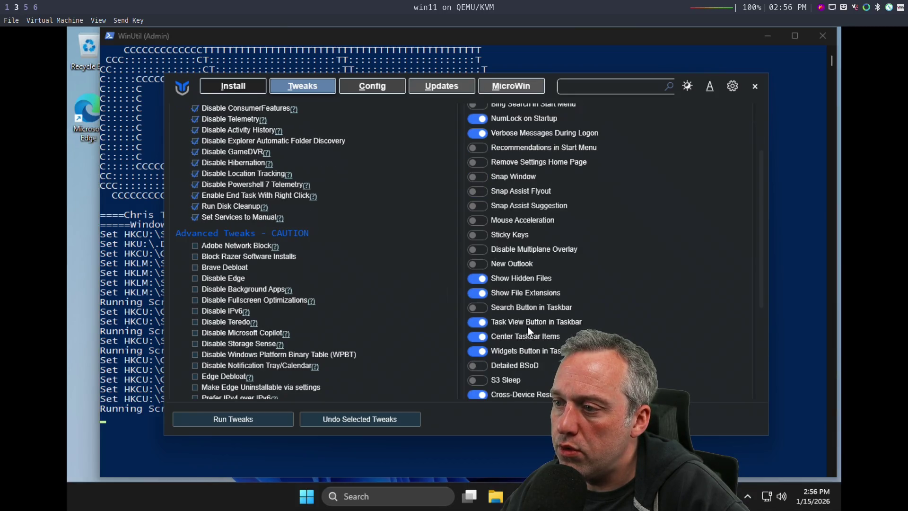
scroll(482, 310, down, 1)
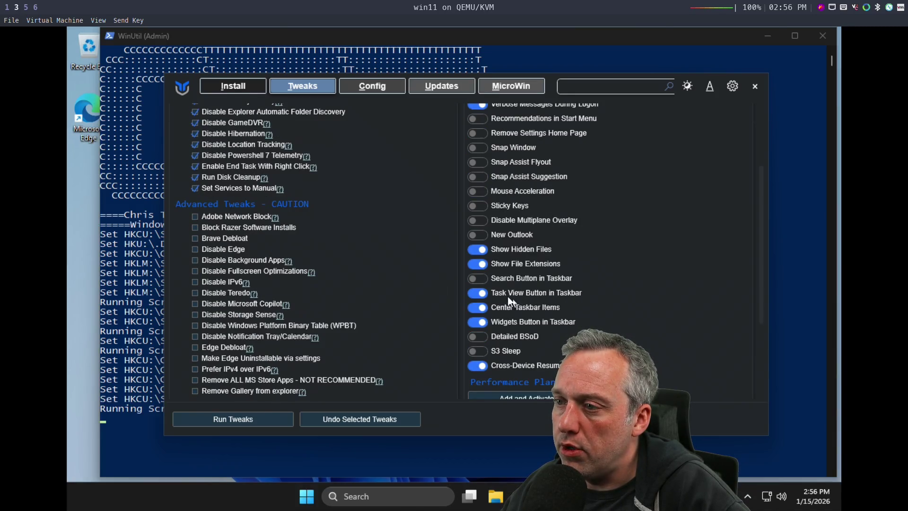
click(477, 294)
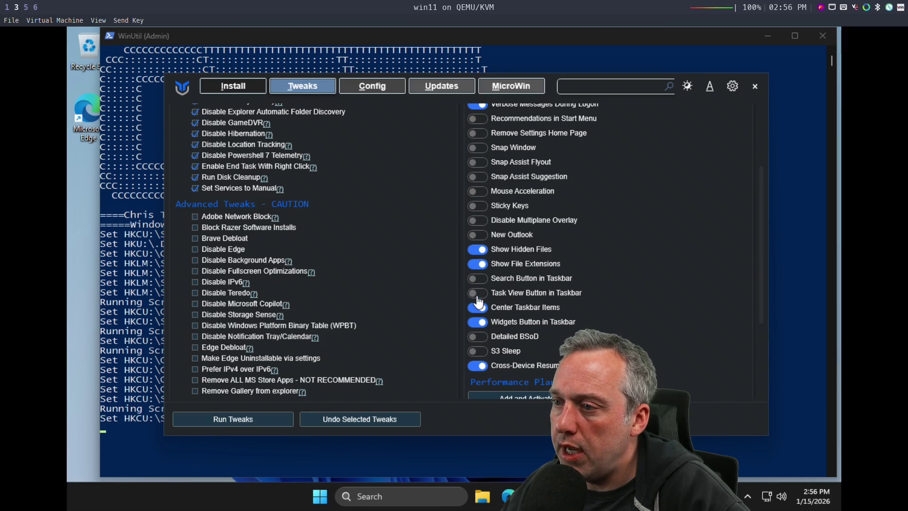
click(480, 325)
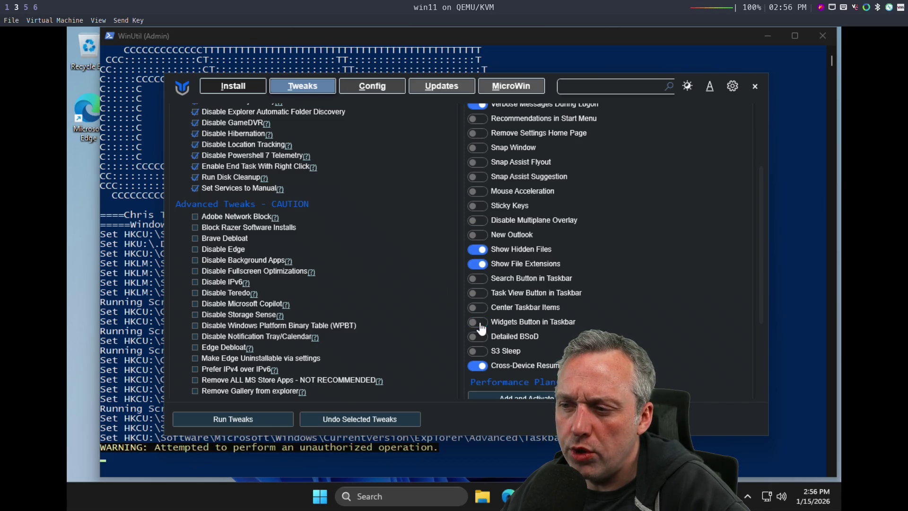
scroll(520, 317, down, 3)
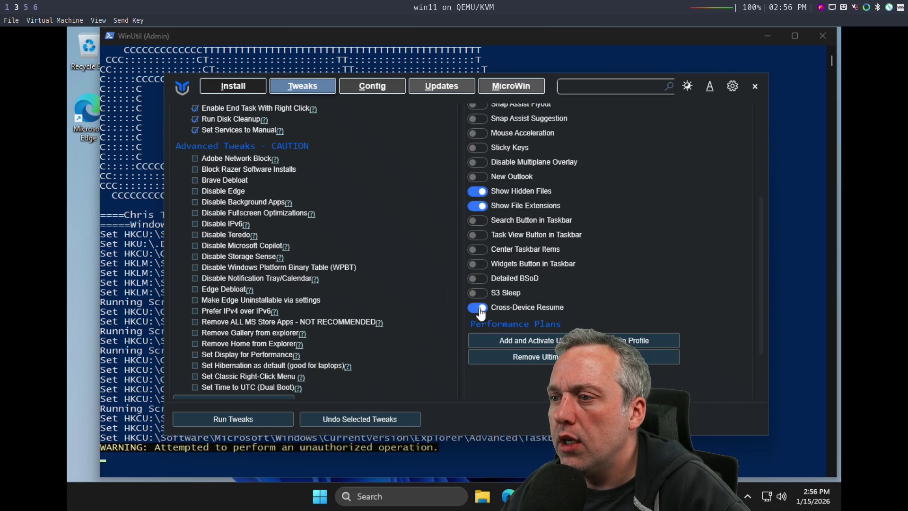
click(479, 309)
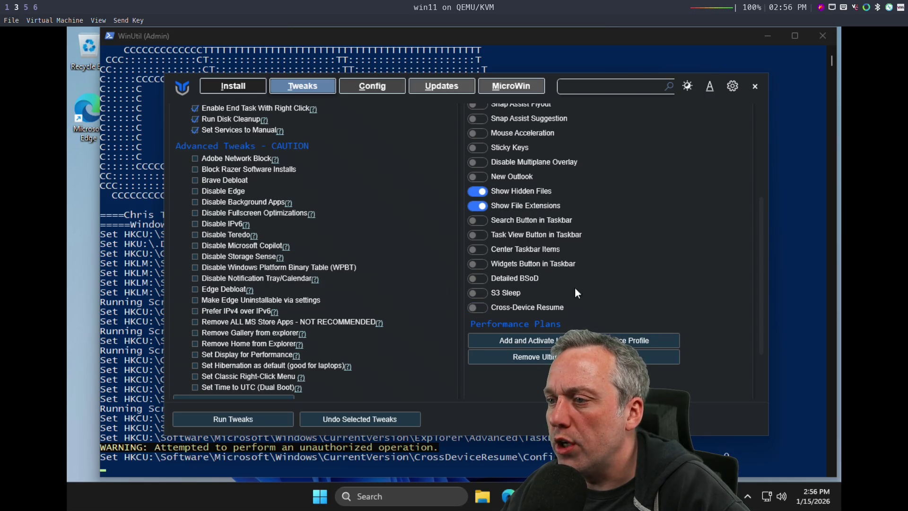
scroll(618, 305, down, 4)
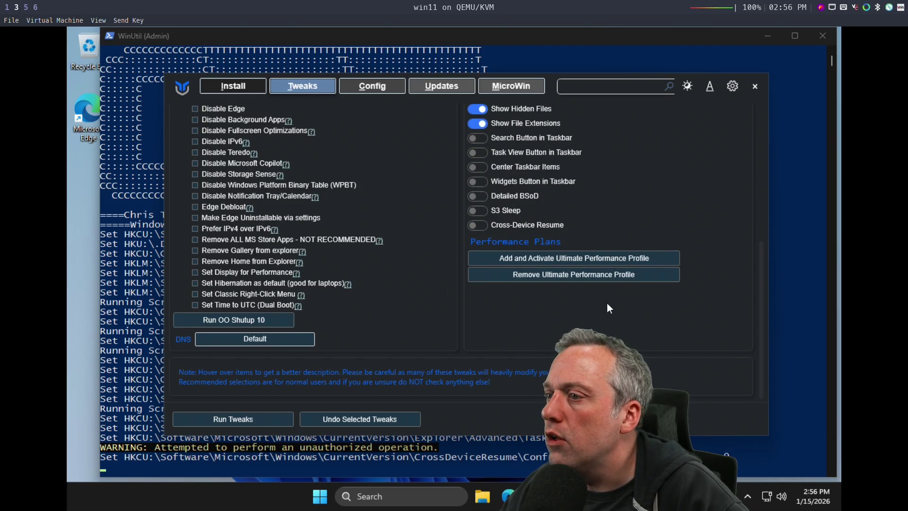
Step: Add and activate the Ultimate Performance profile, then run the selected tweaks
click(557, 261)
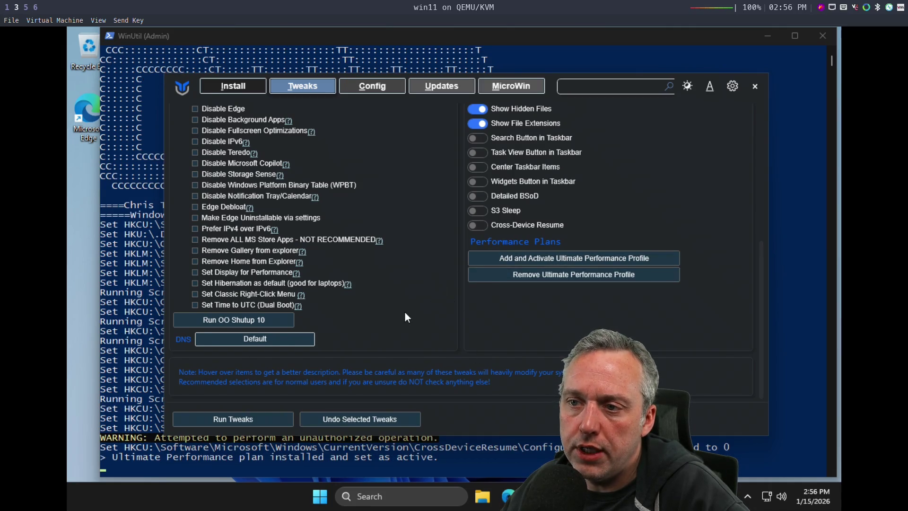
scroll(405, 311, up, 9)
scroll(428, 291, up, 2)
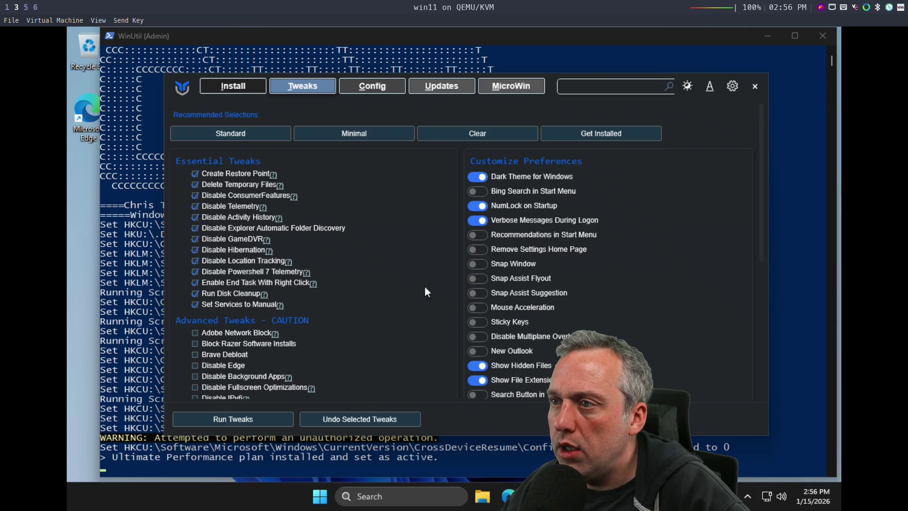
scroll(383, 287, down, 7)
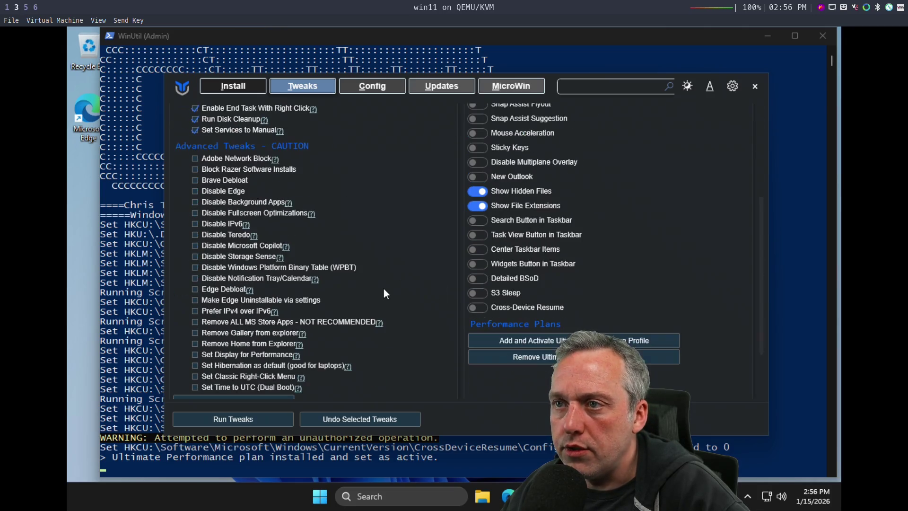
click(235, 416)
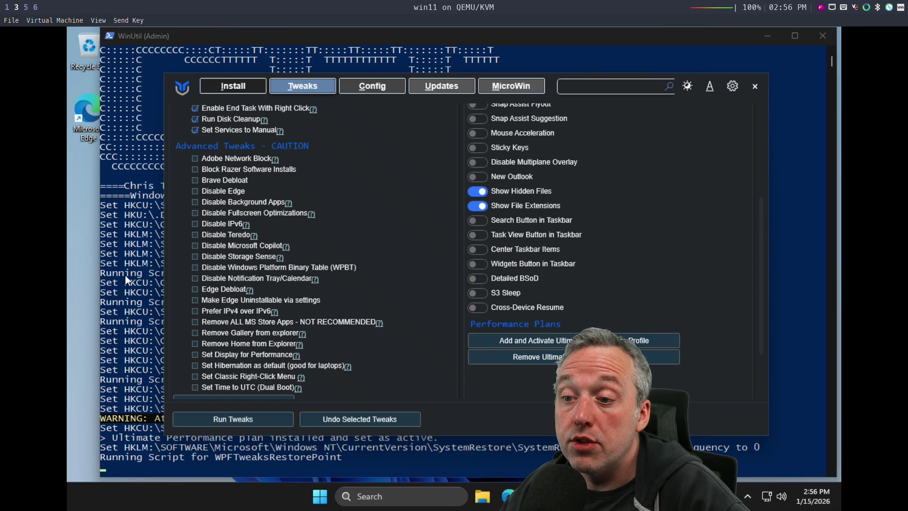
Step: Hide the search box from the taskbar in taskbar settings, then close Settings
right_click(243, 505)
click(274, 468)
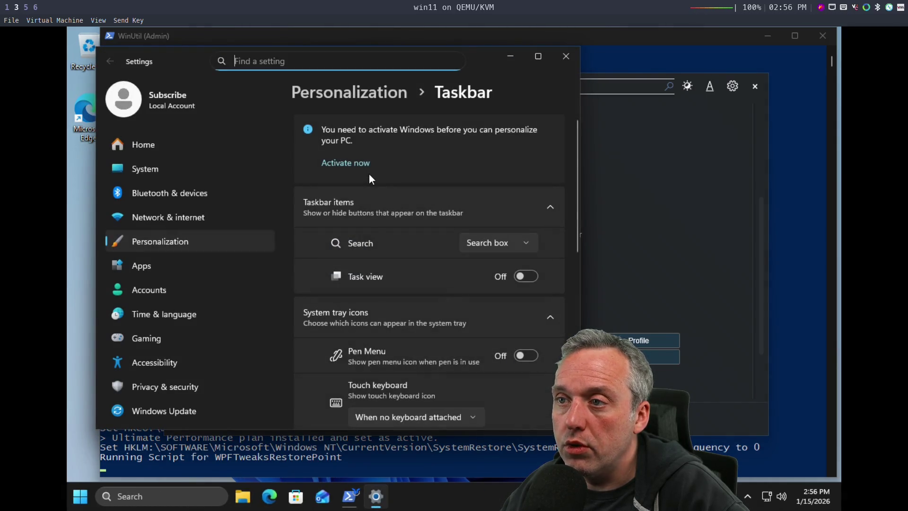
click(502, 243)
click(494, 178)
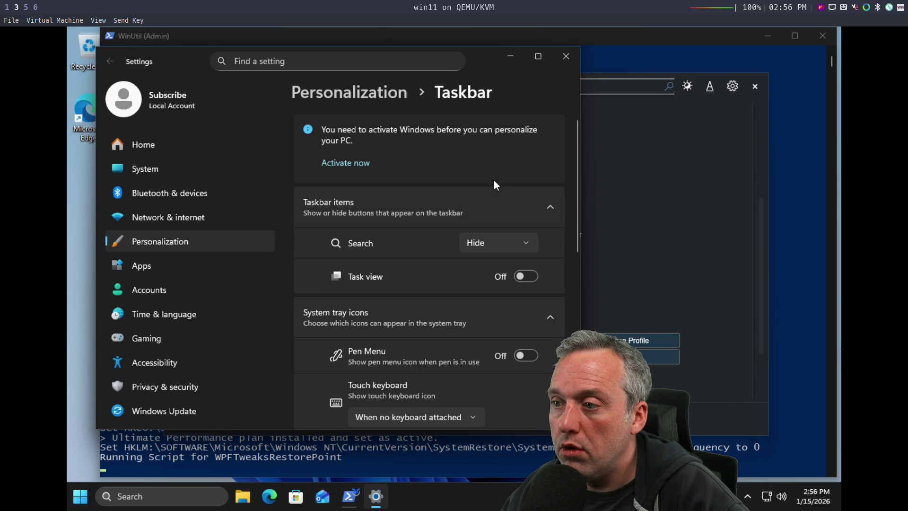
scroll(433, 284, down, 2)
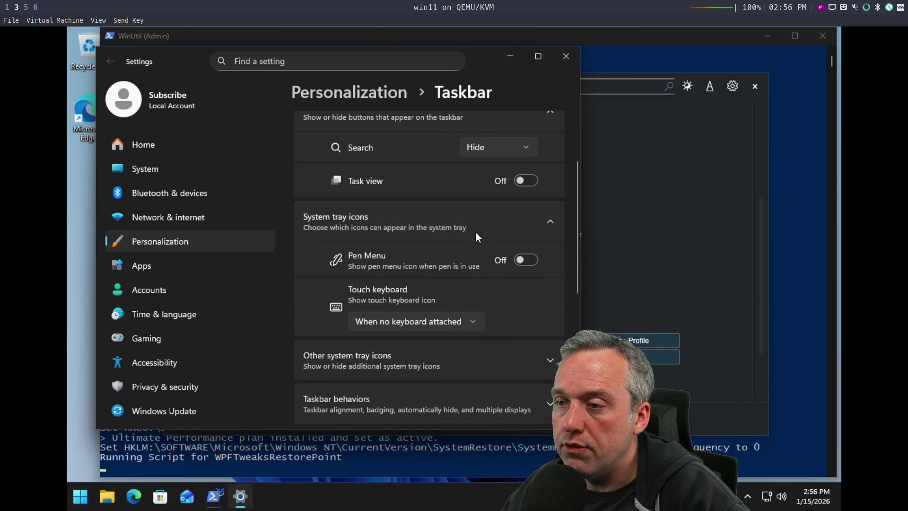
click(564, 58)
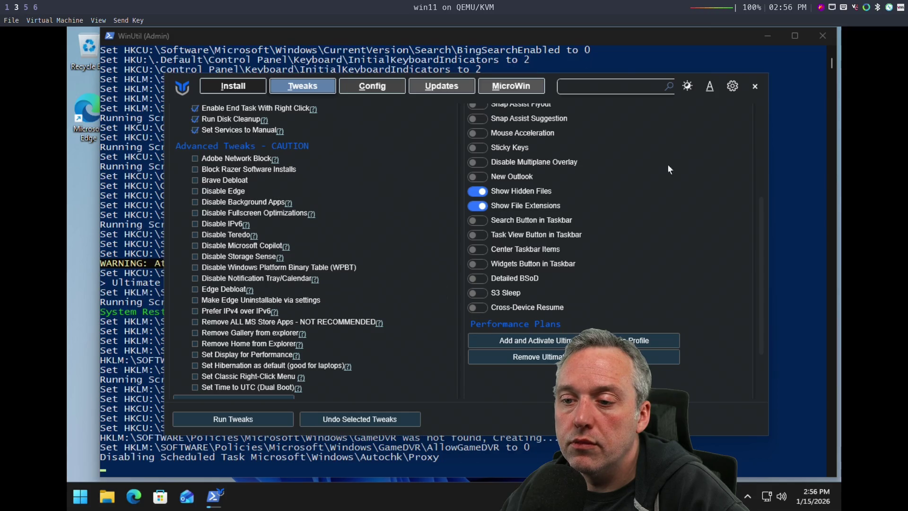
Step: Unpin Edge, Microsoft Store and Outlook from the taskbar
right_click(143, 497)
click(150, 477)
right_click(137, 495)
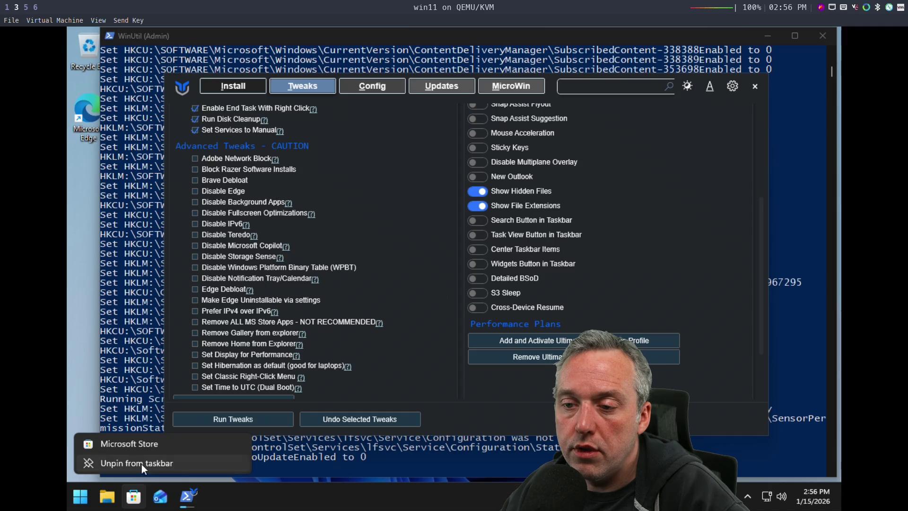
click(144, 468)
right_click(142, 494)
click(140, 466)
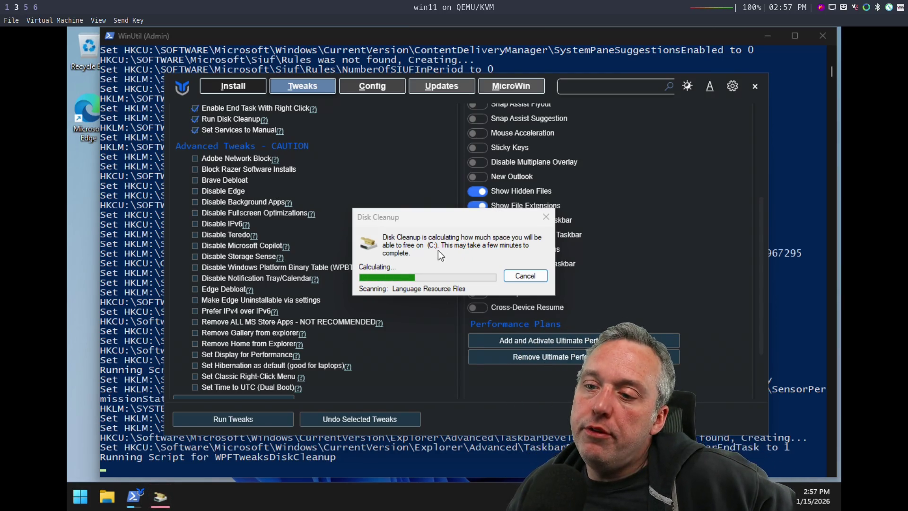
Step: Launch Edge, skip sign-in and data import, and enter the search 'win11 virtio drivers exe'
click(81, 500)
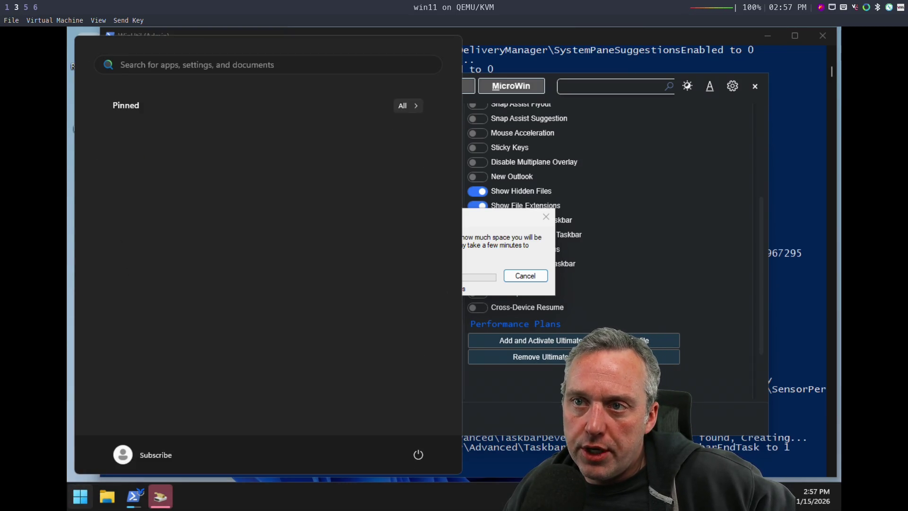
double_click(72, 132)
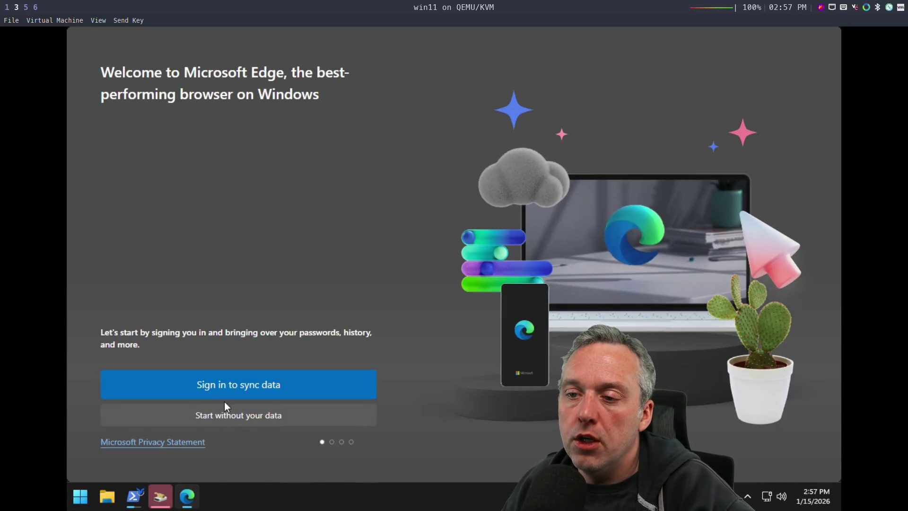
click(225, 407)
click(208, 411)
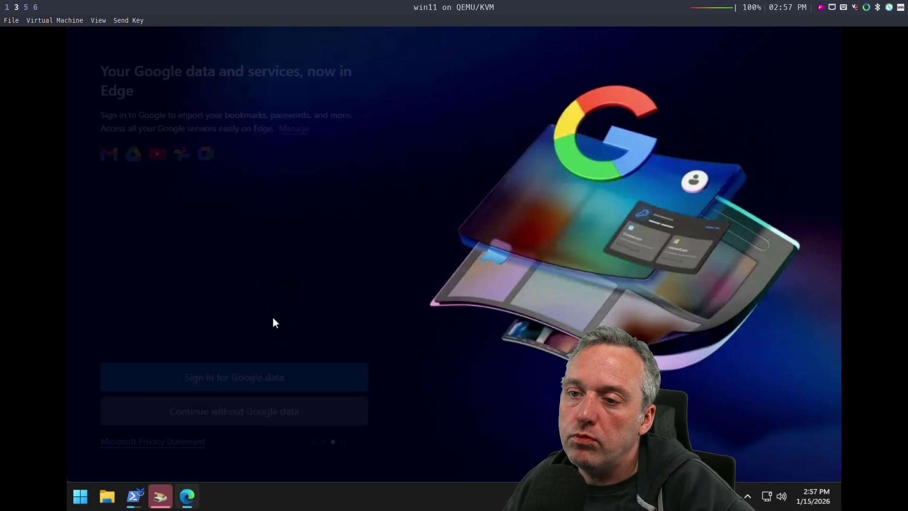
click(232, 409)
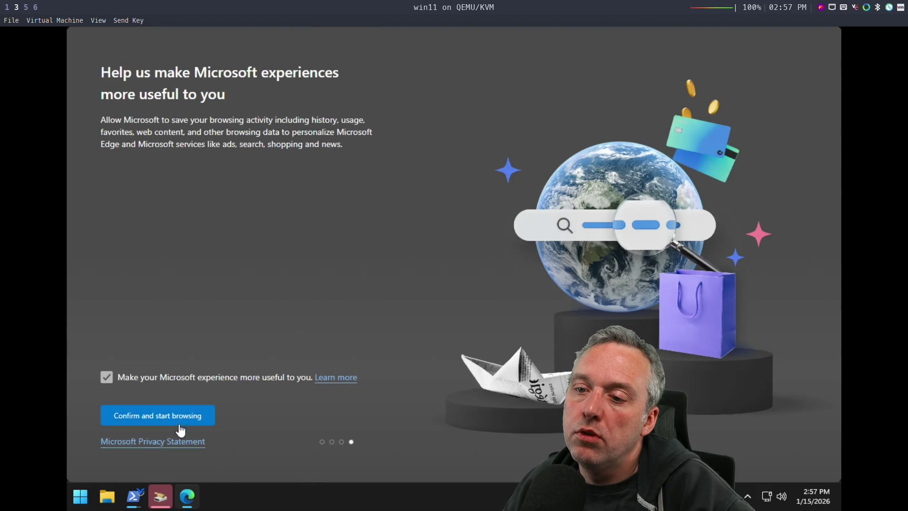
click(178, 417)
click(217, 60)
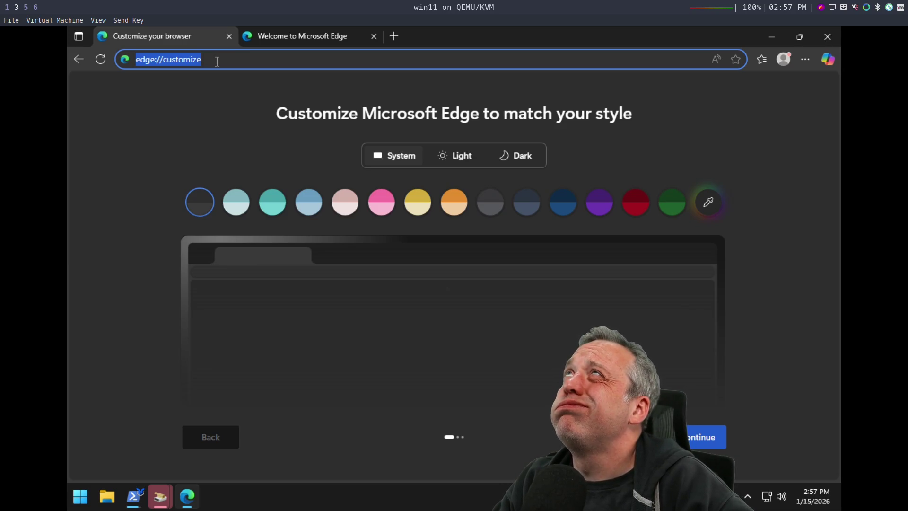
text(win11 vi)
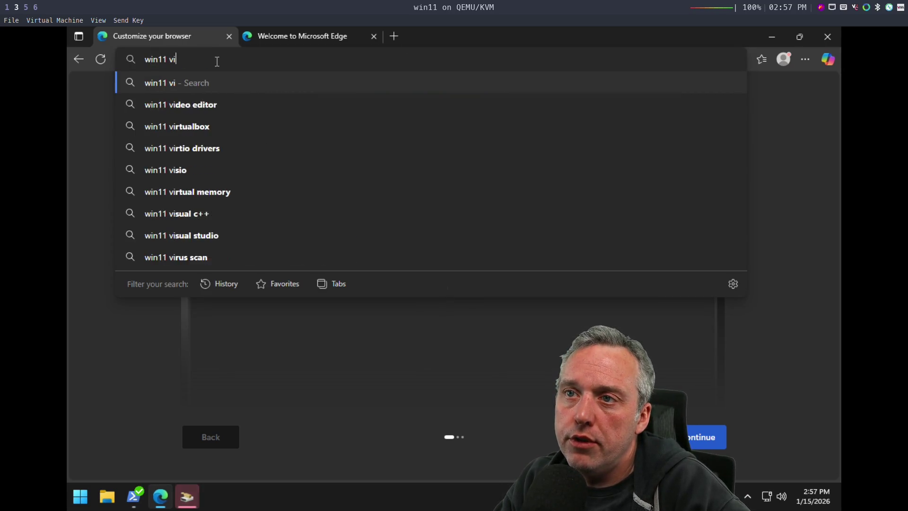
text(rtio drivers exe)
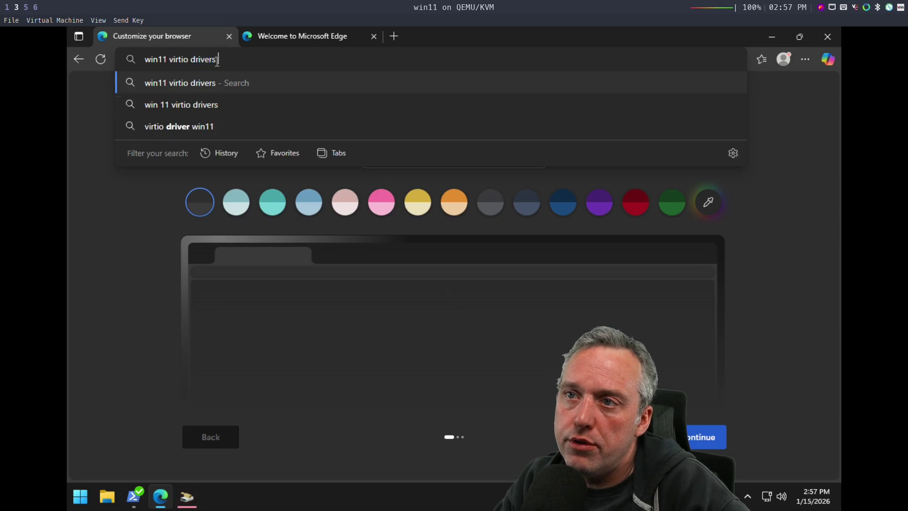
Step: Search, open the GitHub Driver installation wiki, and start downloading the latest virtio-win ISO
key(Return)
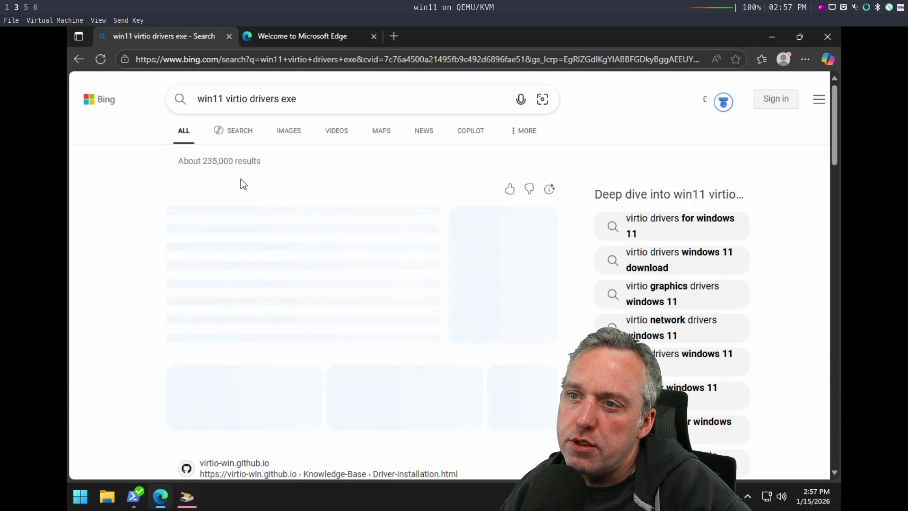
scroll(299, 253, down, 5)
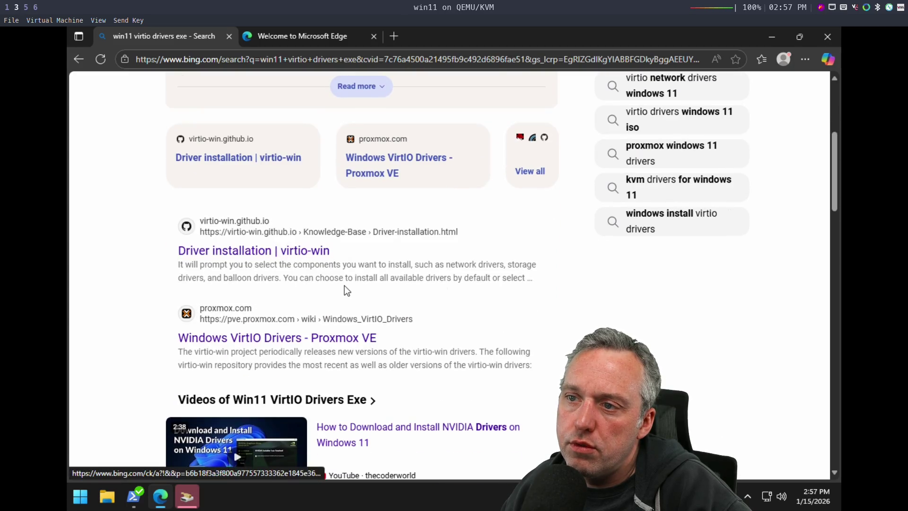
scroll(346, 291, down, 1)
scroll(493, 261, down, 14)
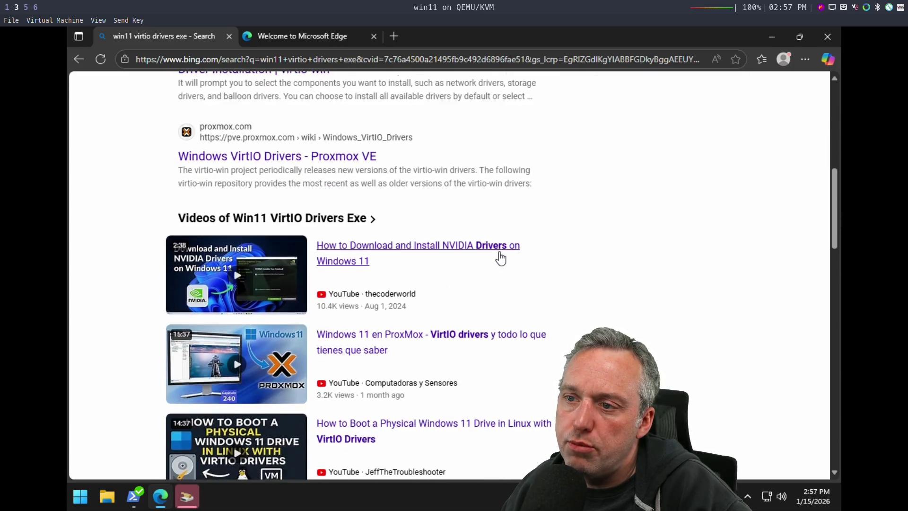
scroll(512, 226, up, 1)
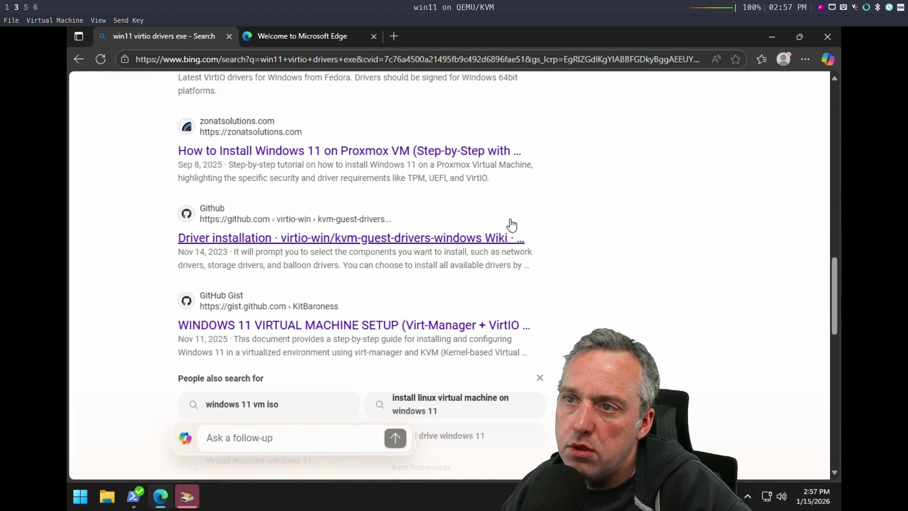
scroll(512, 225, down, 2)
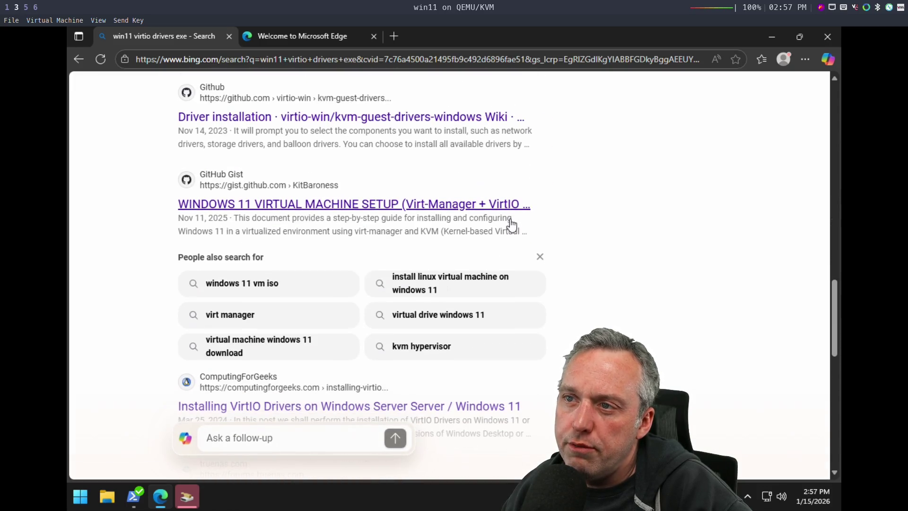
click(382, 116)
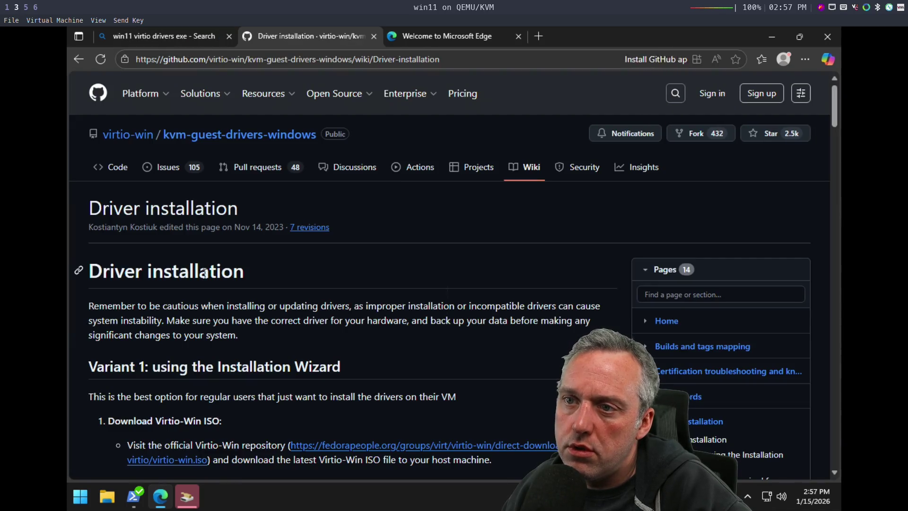
scroll(348, 282, down, 2)
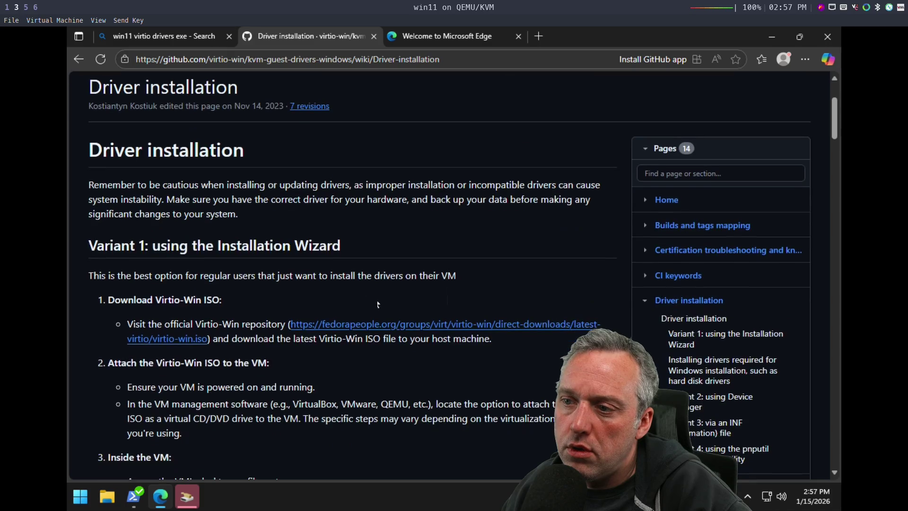
click(412, 329)
Step: Open the virtio-win 0.1.285 directory listing from the ISO link and download virtio-win-guest-tools.exe
scroll(420, 358, down, 1)
scroll(421, 358, down, 2)
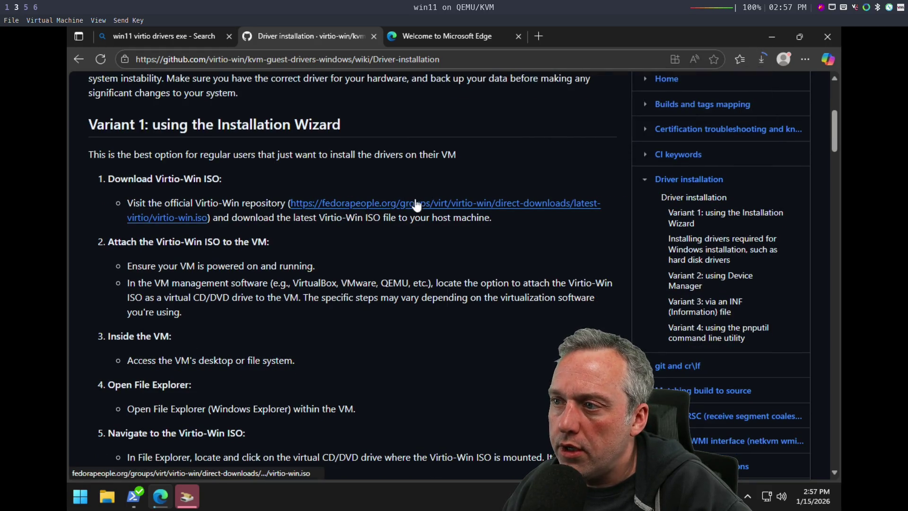
right_click(410, 208)
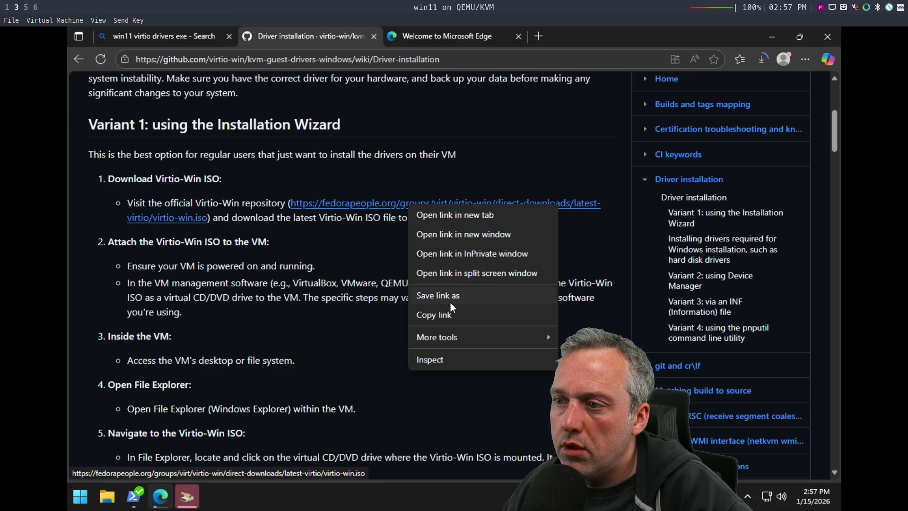
click(443, 315)
click(369, 61)
text(https://fedorapeople.org/groups/virt/virtio-win/direct-downloads/latest-virtio/virtio-win.iso)
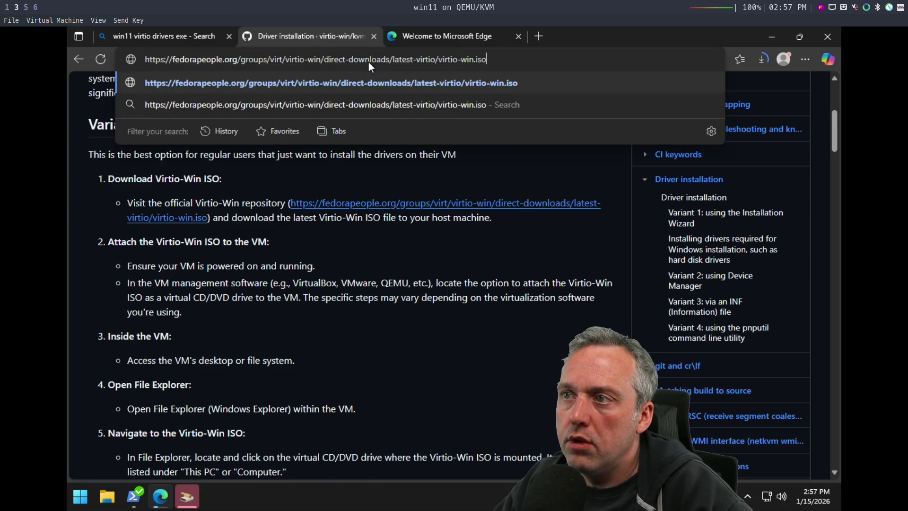
key(BackSpace)
key(BackSpace)
key(BackSpace)
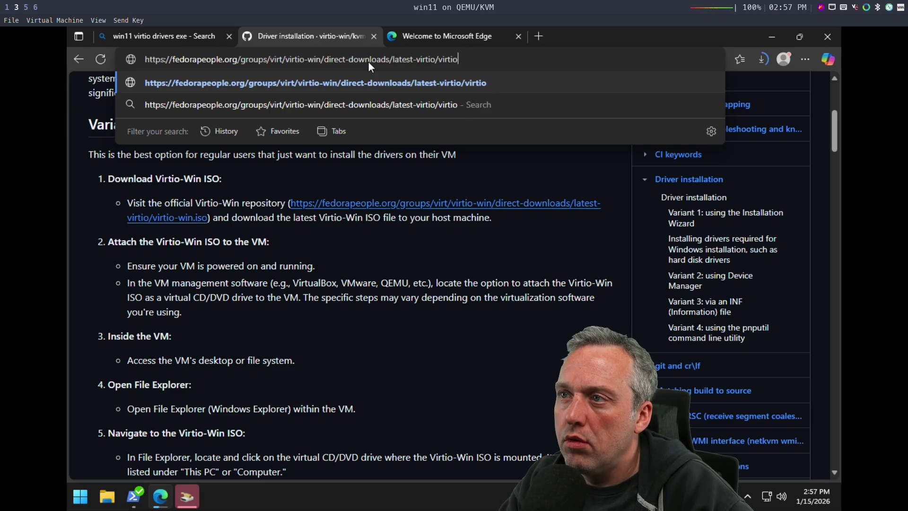
key(BackSpace)
key(BackSpace)
key(Return)
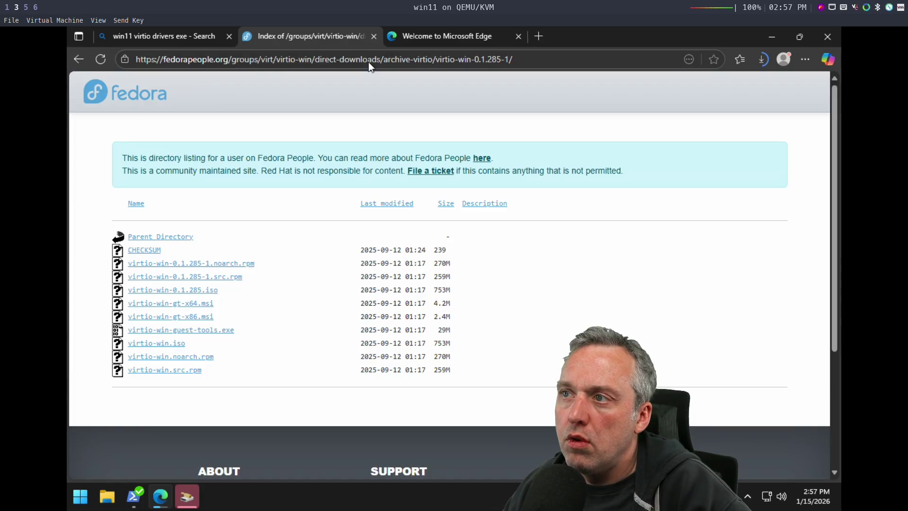
click(188, 329)
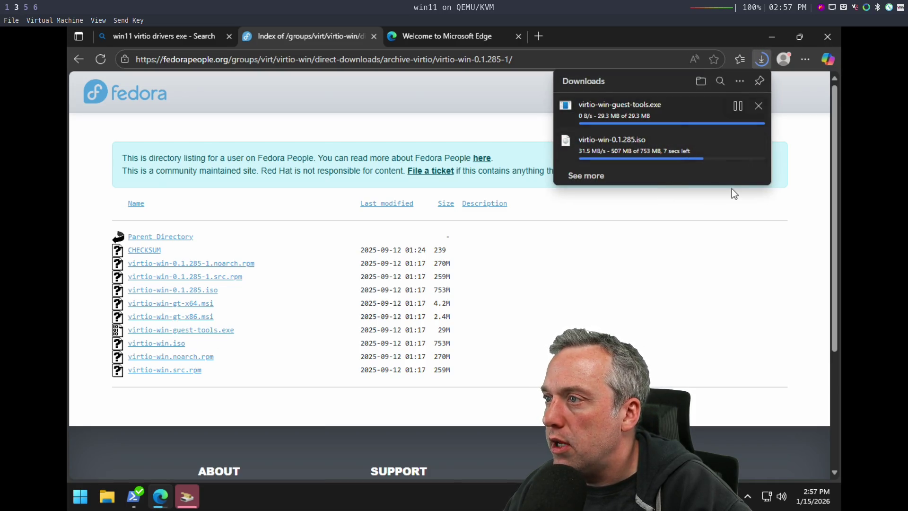
Step: Open the finished guest tools download, launch Task Manager, and close Edge
click(586, 116)
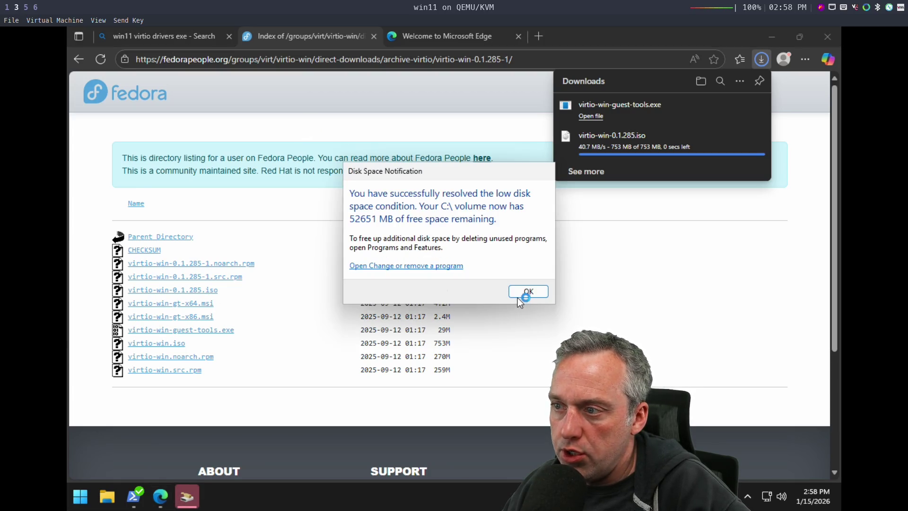
right_click(340, 497)
click(385, 447)
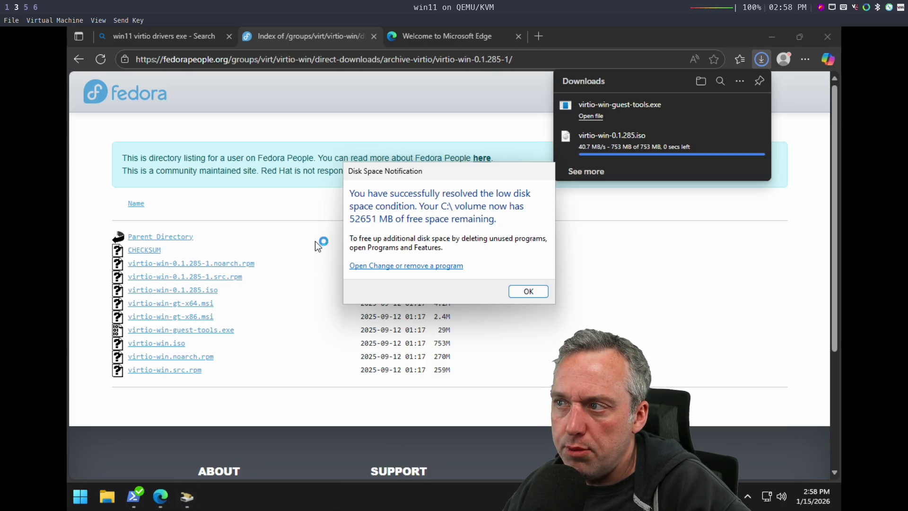
click(654, 272)
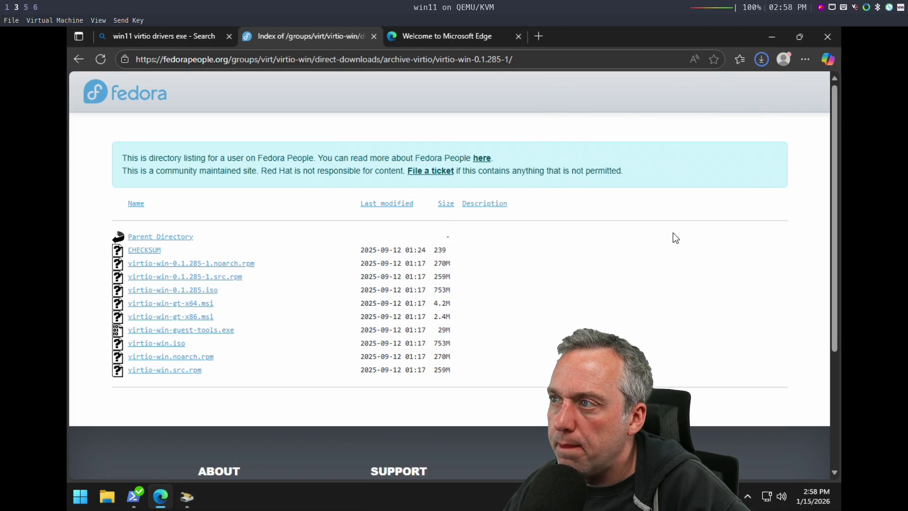
click(827, 37)
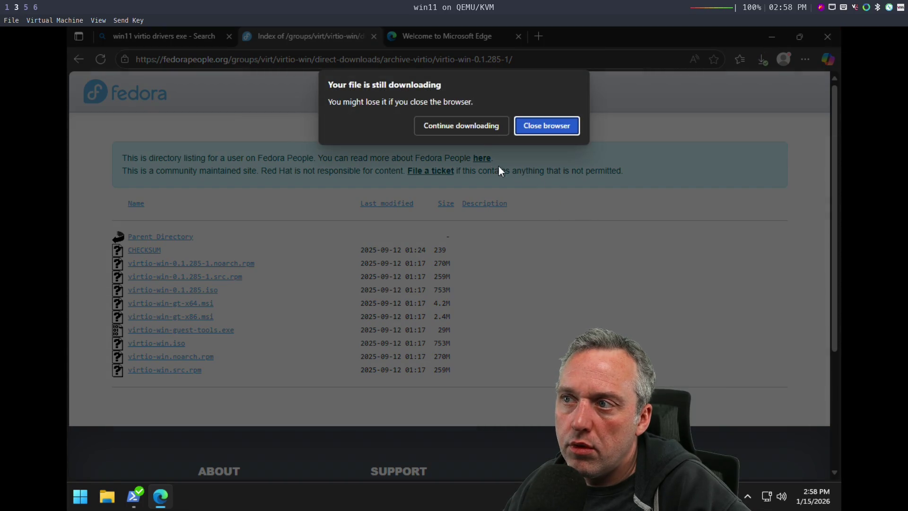
Step: View the CPU graph in Task Manager, dismiss the download warning, and run the guest tools installer
key(ctrl+shift+Escape)
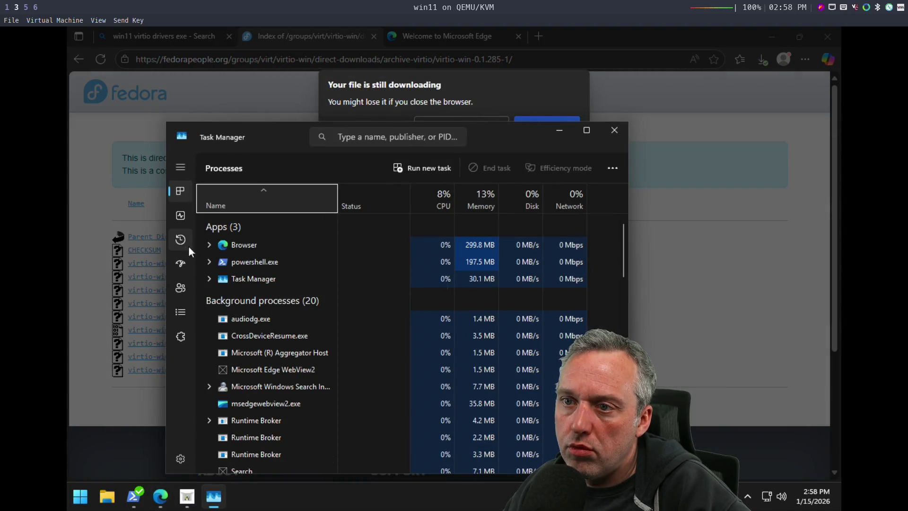
click(180, 216)
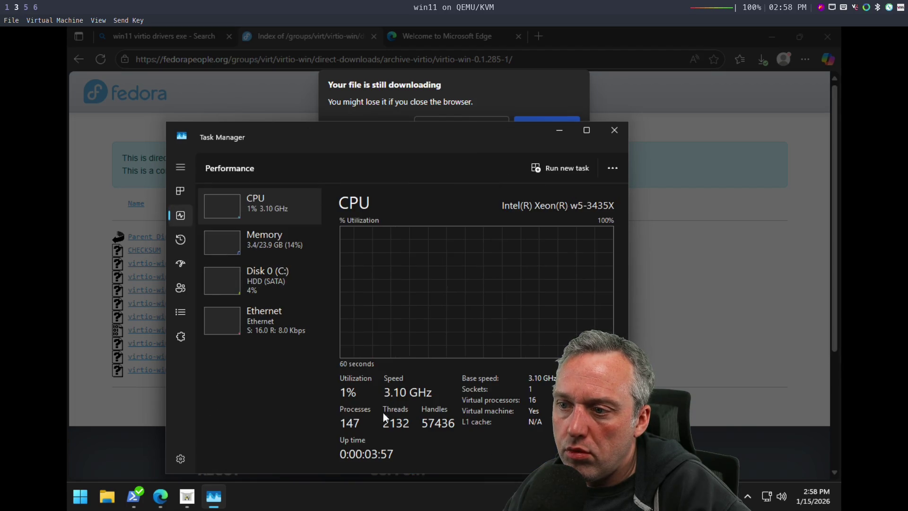
click(614, 132)
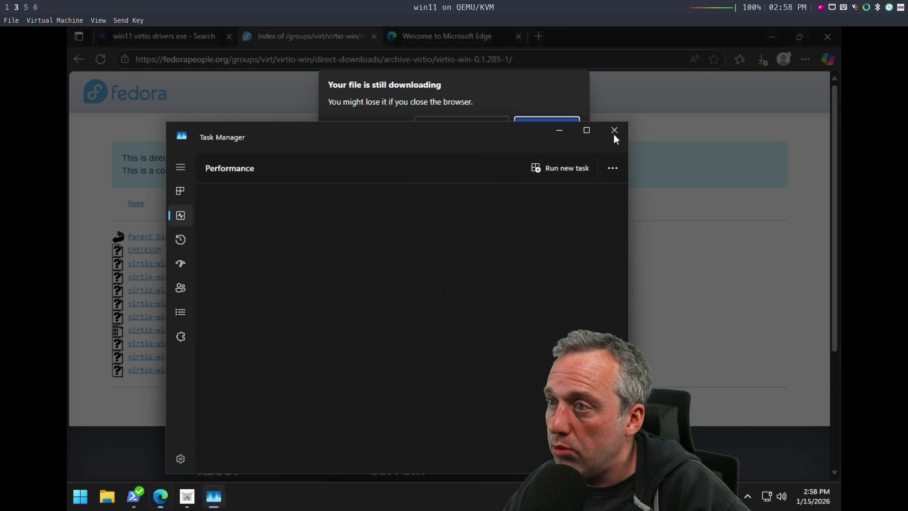
click(465, 126)
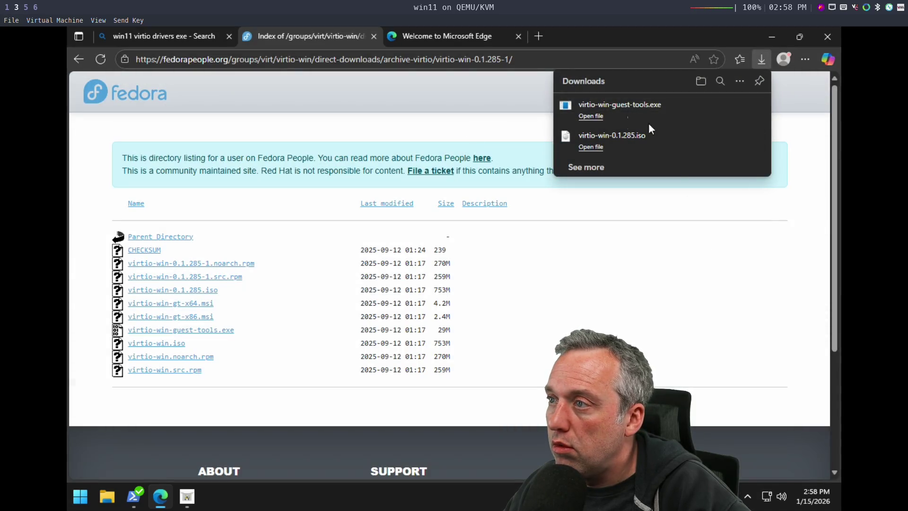
click(591, 116)
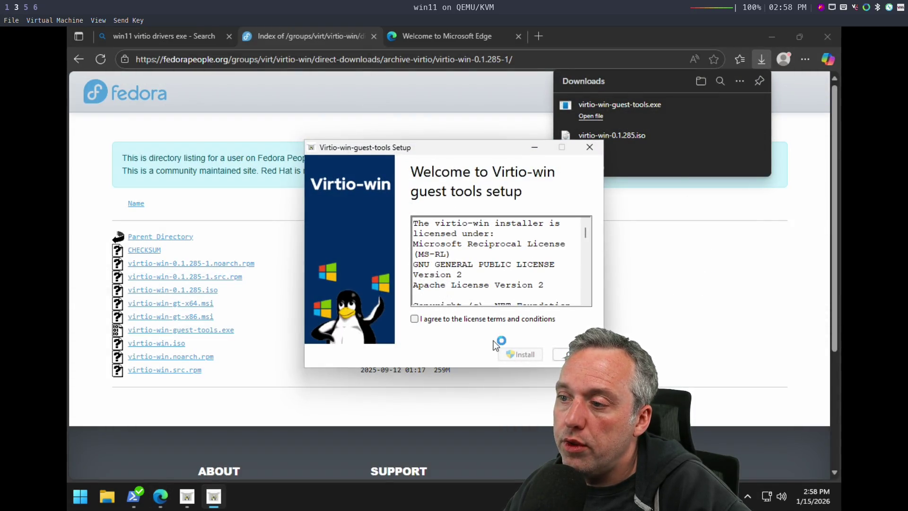
Step: Install the VirtIO guest tools, accepting the driver license and default features
click(522, 352)
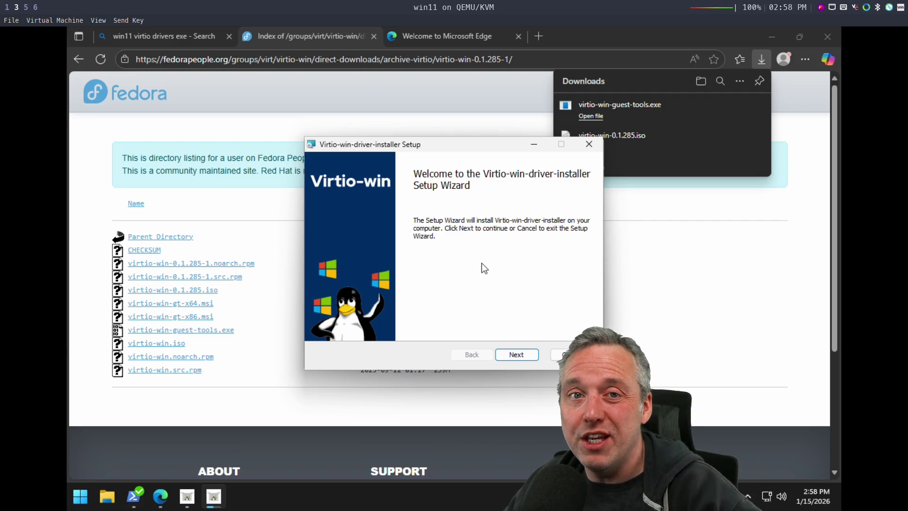
click(517, 354)
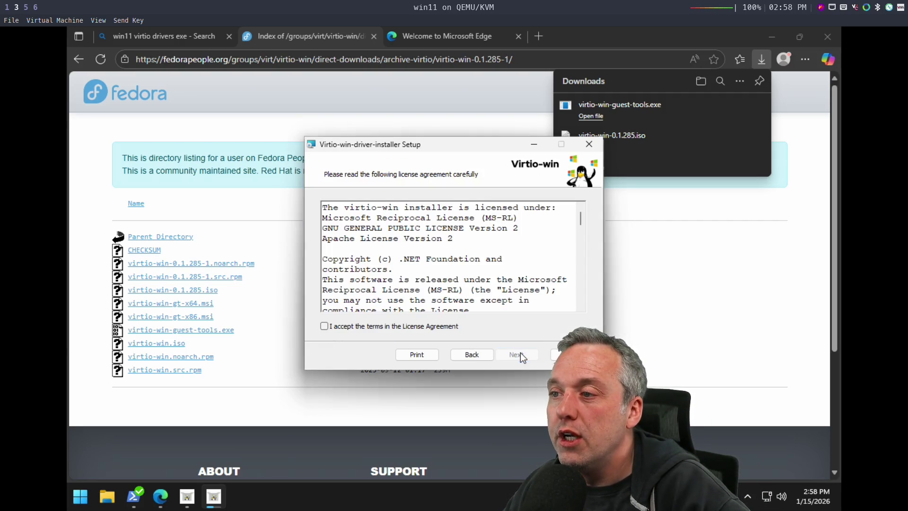
click(450, 326)
click(516, 355)
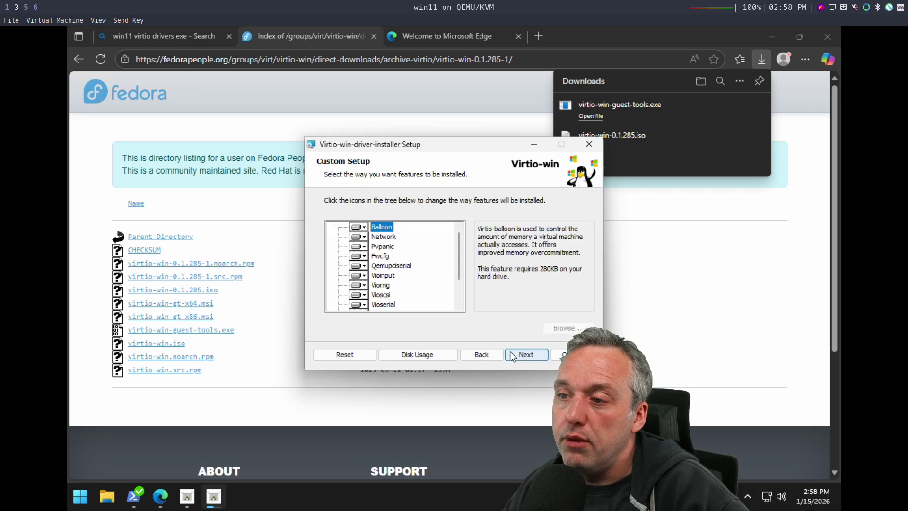
click(516, 354)
click(516, 354)
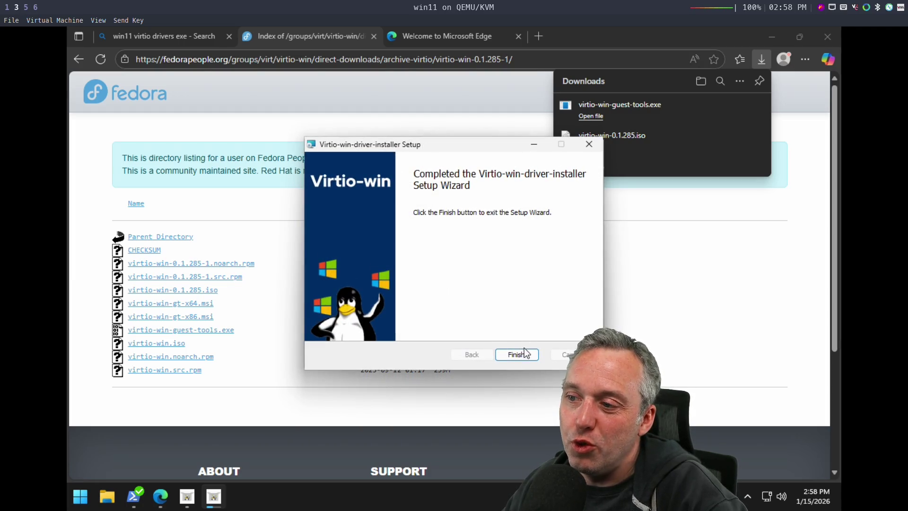
click(524, 354)
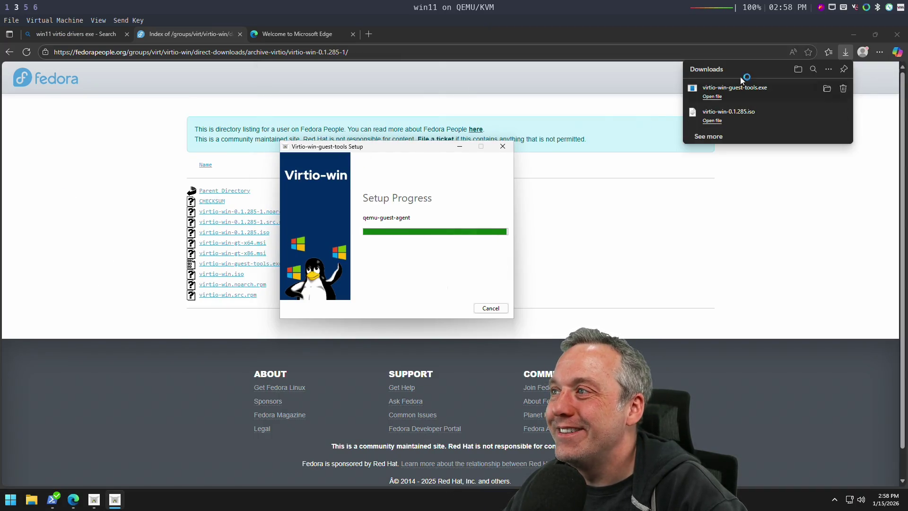
Step: Close Edge, the guest tools setup and both WinUtil windows, leaving the desktop clear
click(897, 35)
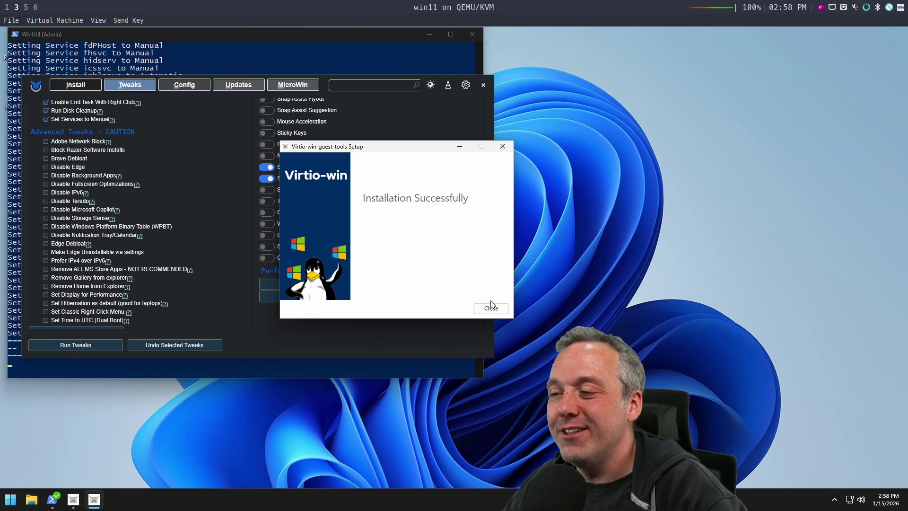
click(491, 308)
click(433, 280)
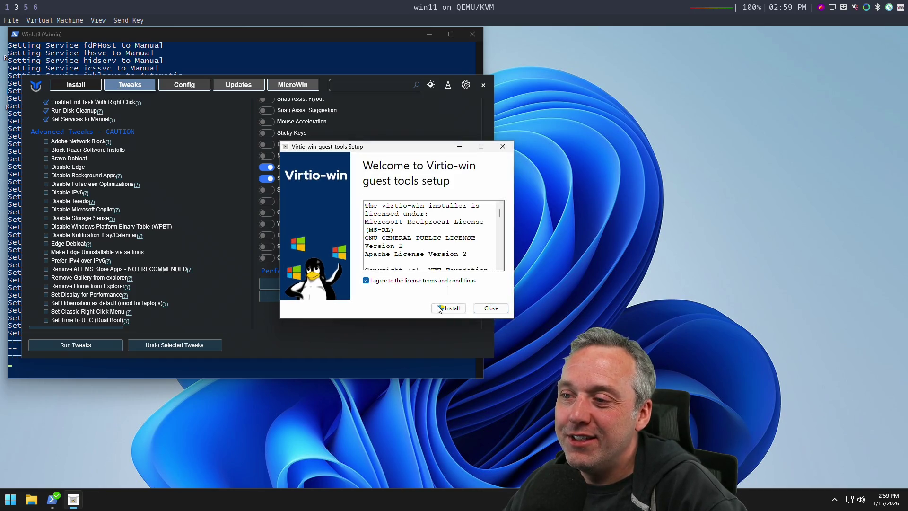
click(491, 308)
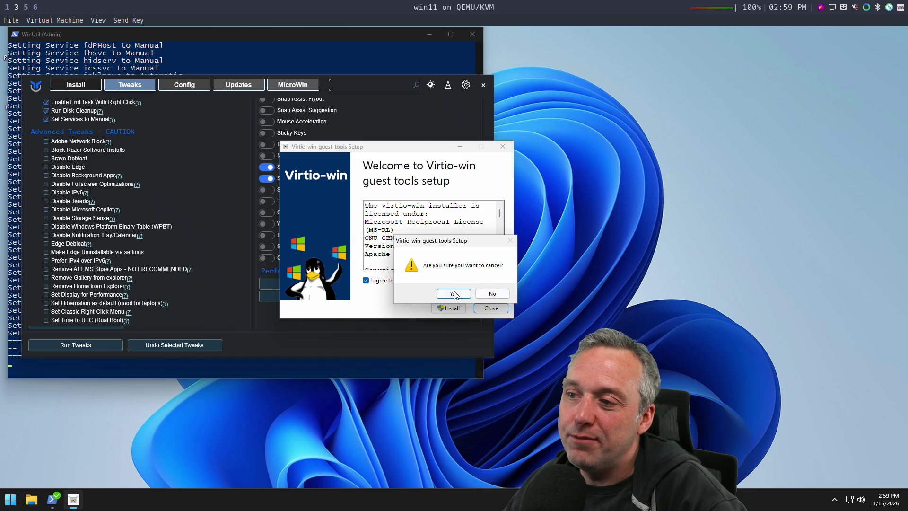
click(454, 293)
click(483, 85)
click(416, 151)
click(473, 34)
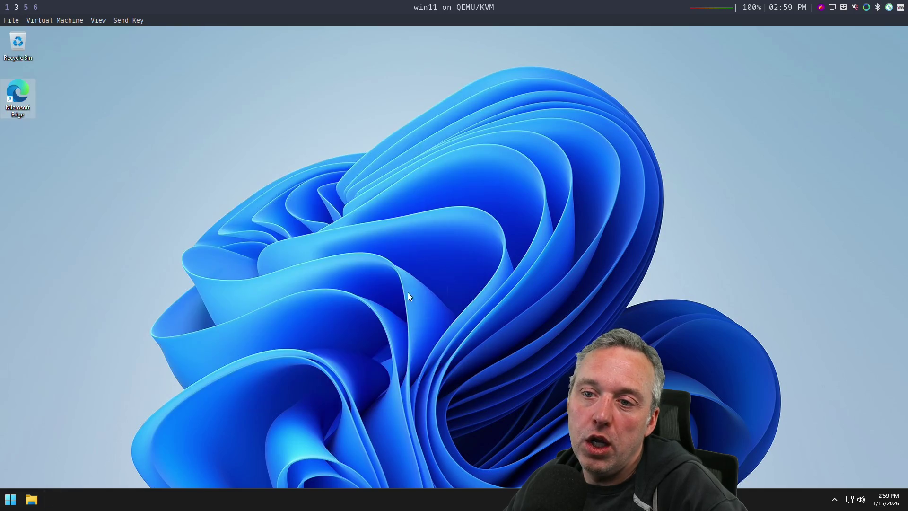
right_click(11, 499)
Step: Restart the VM from the Start quick-link menu, then open Settings after reboot
mouse_move(72, 453)
click(121, 491)
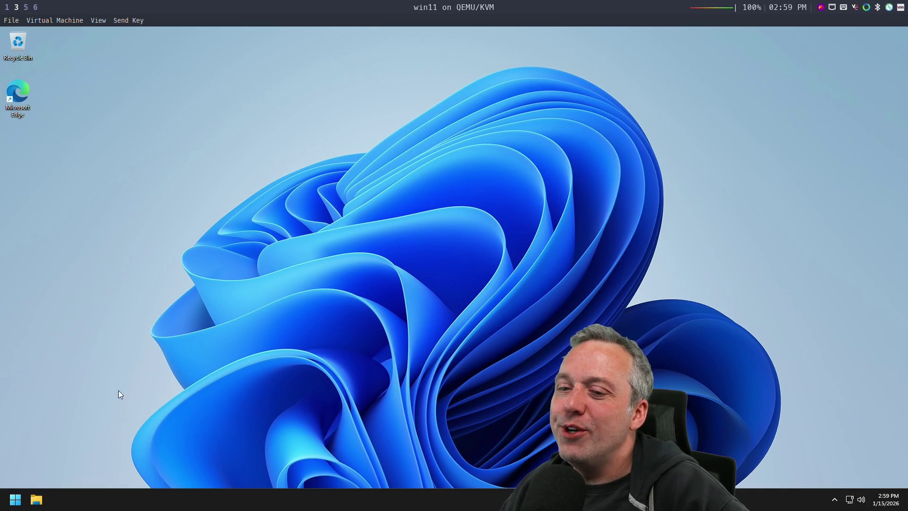
right_click(15, 499)
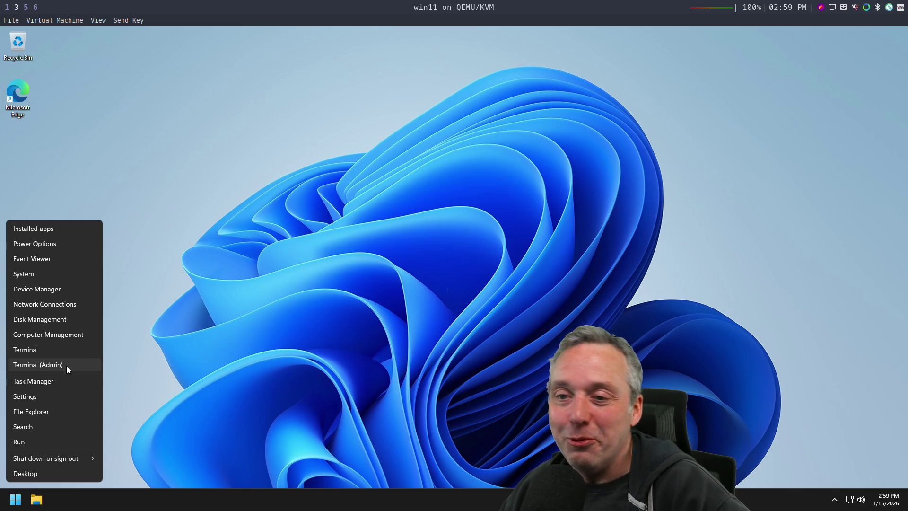
click(29, 396)
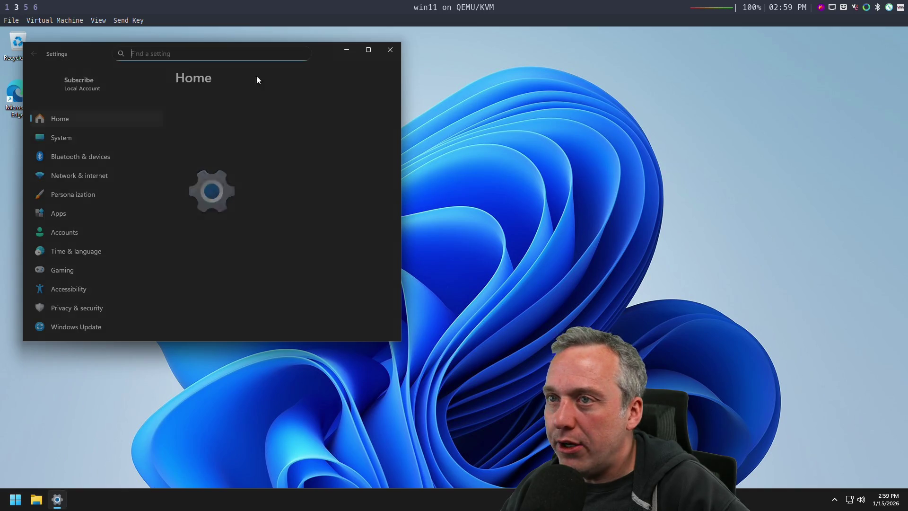
Step: Check for updates on the Windows Update page and maximize Settings
click(72, 327)
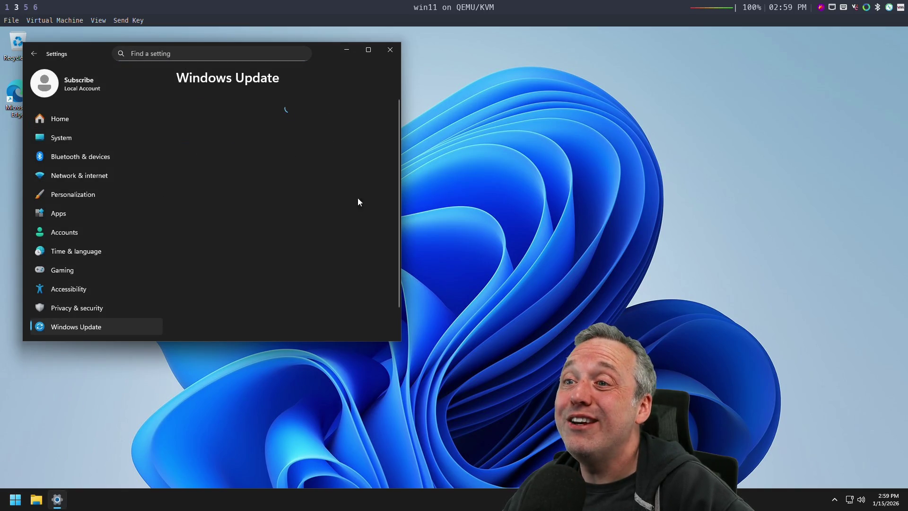
click(358, 123)
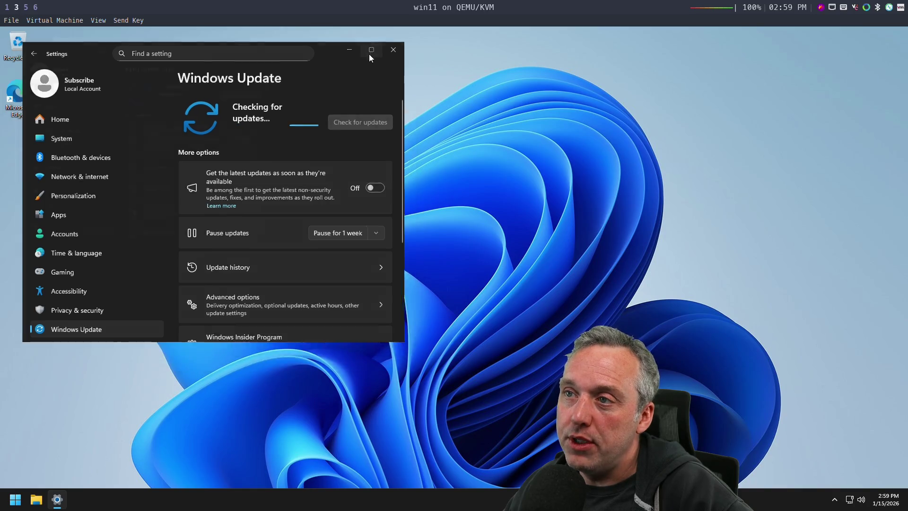
click(370, 56)
Step: Run winver to view the Windows 25H2 build 26200.6584, then close it
right_click(15, 499)
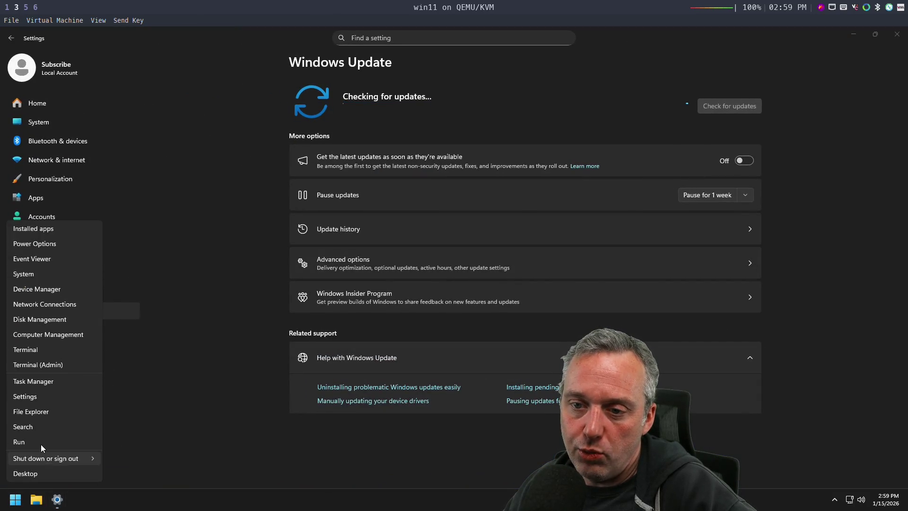
click(38, 442)
text(winver)
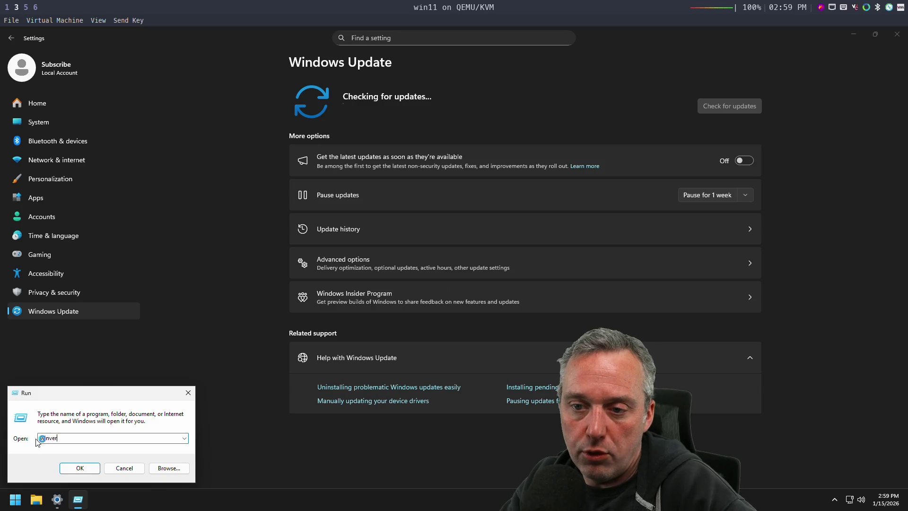
key(Return)
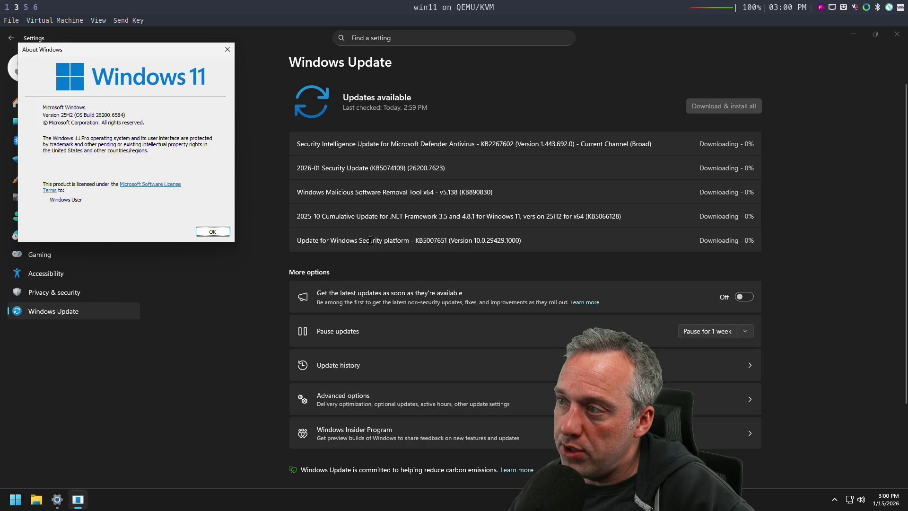
click(212, 231)
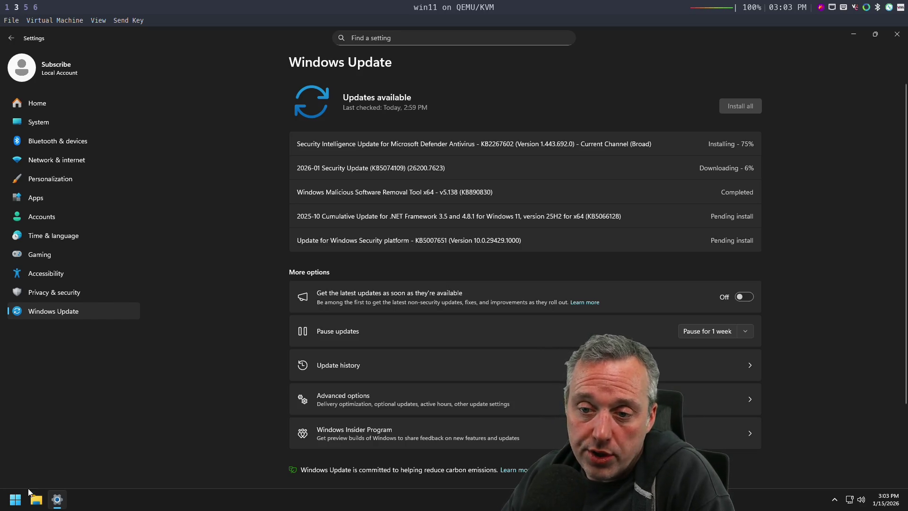
Step: Show the Start menu's All apps list and scroll from Accessibility through Xbox
click(16, 498)
click(269, 194)
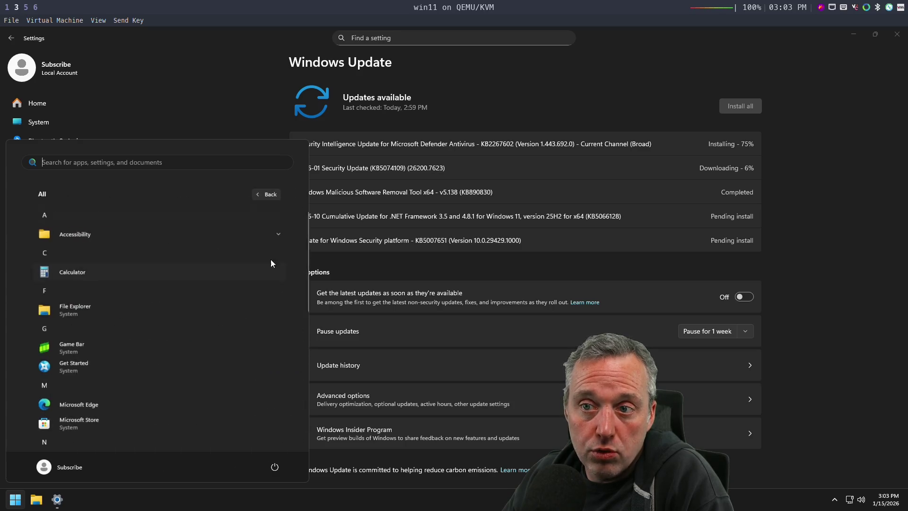
scroll(133, 362, down, 3)
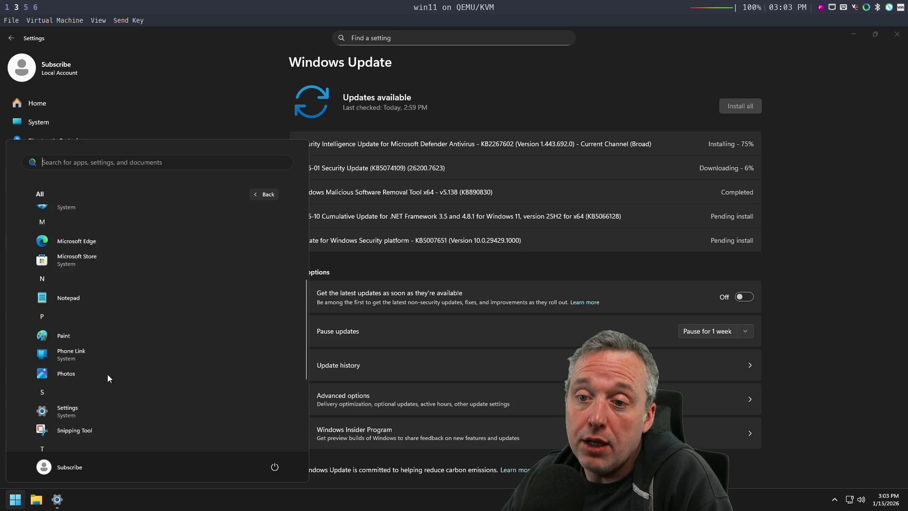
scroll(119, 391, down, 2)
scroll(119, 392, down, 2)
scroll(170, 391, up, 7)
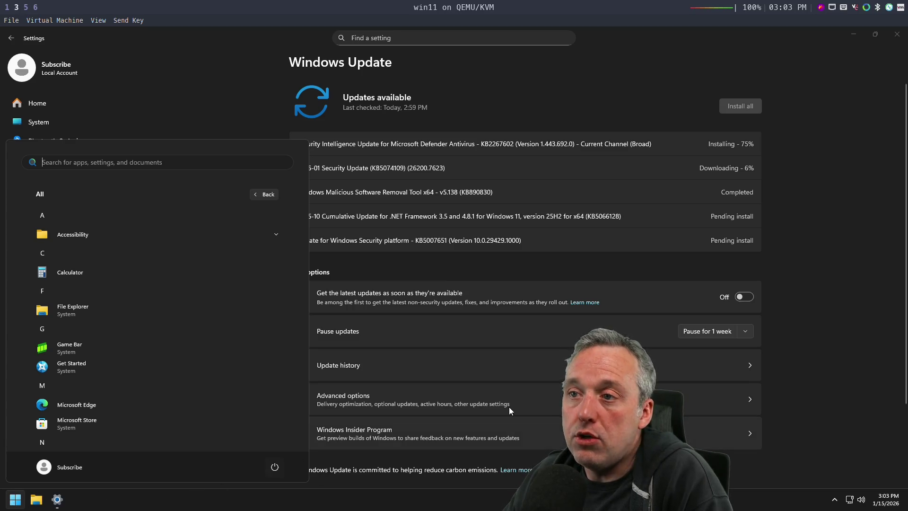
Step: Close the Start menu, reopen it with the Windows key, and close it again
click(192, 86)
key(super)
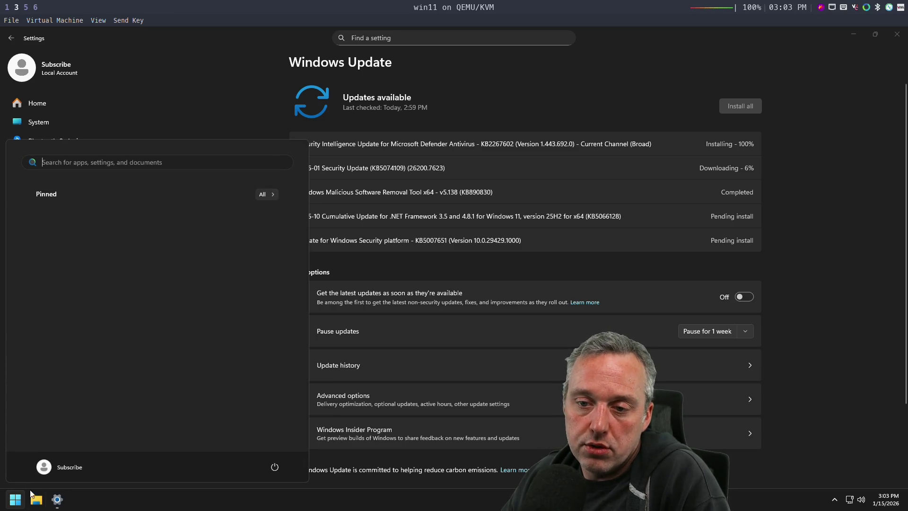
click(30, 492)
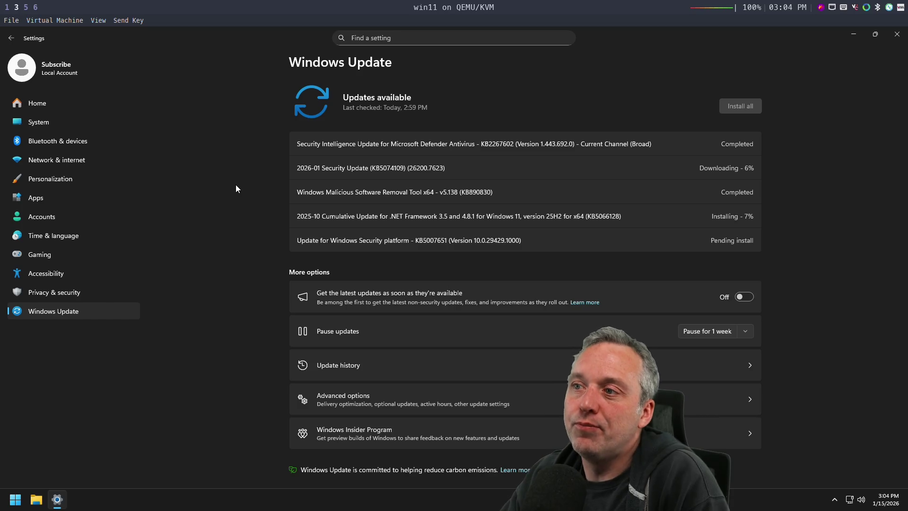
Step: Open Terminal (Admin) from the Win+X menu, then close the PowerShell window
click(16, 503)
right_click(15, 502)
click(76, 364)
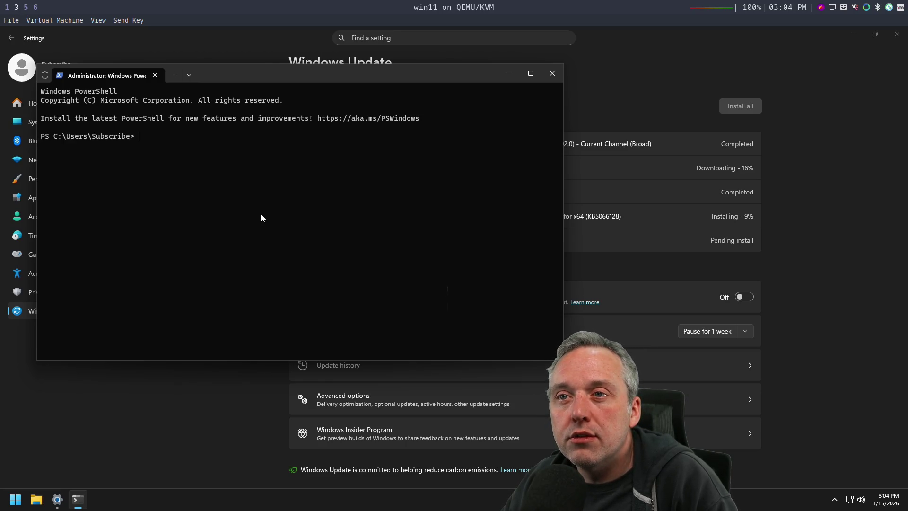
click(552, 74)
Step: Launch Terminal (Admin) again and close it, revealing updates at 53% and 30%
right_click(15, 499)
click(73, 361)
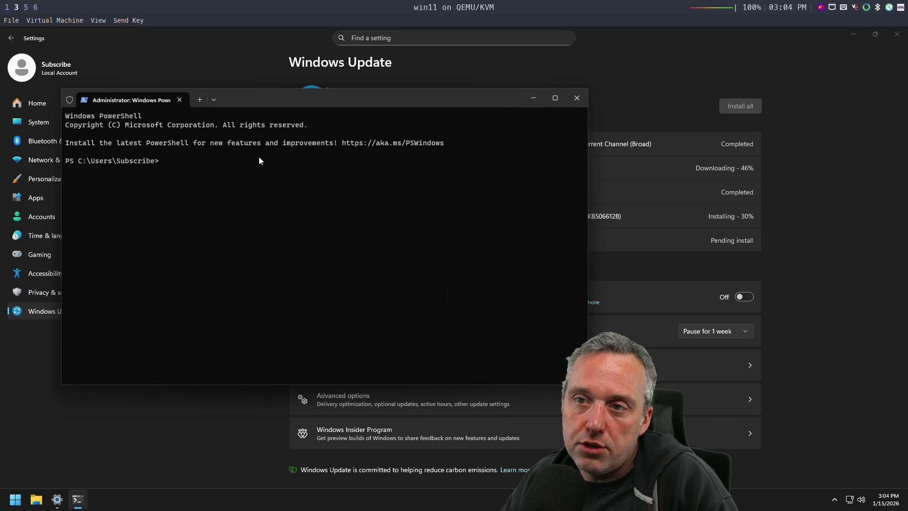
click(576, 98)
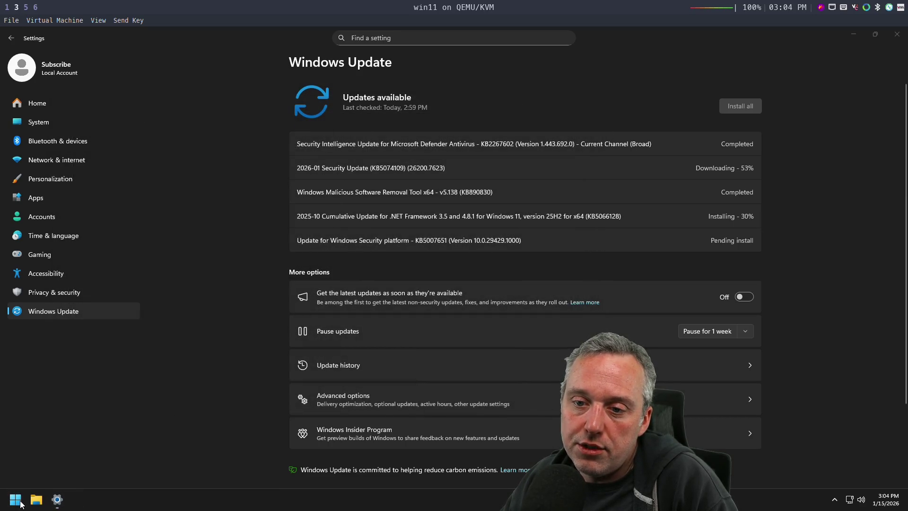
Step: Open the Run dialog from the Win+X menu, then cancel it without running anything
click(11, 505)
right_click(11, 505)
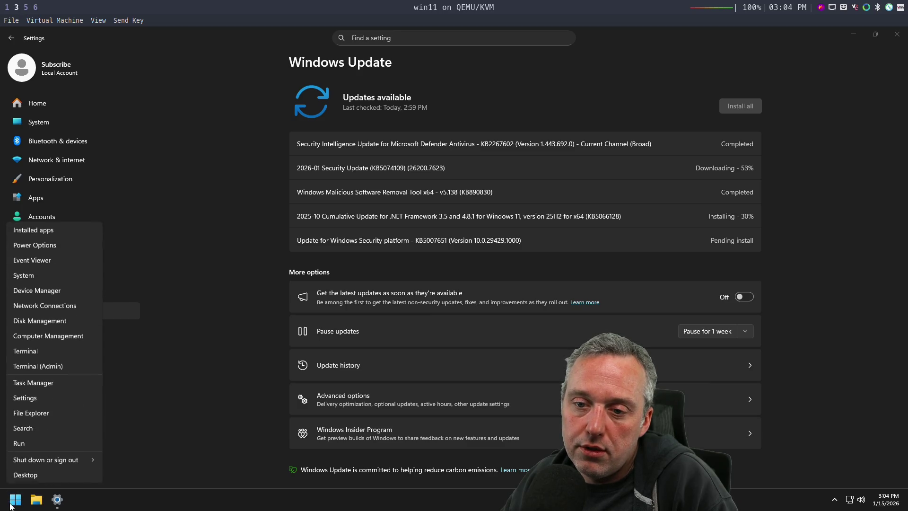
click(52, 447)
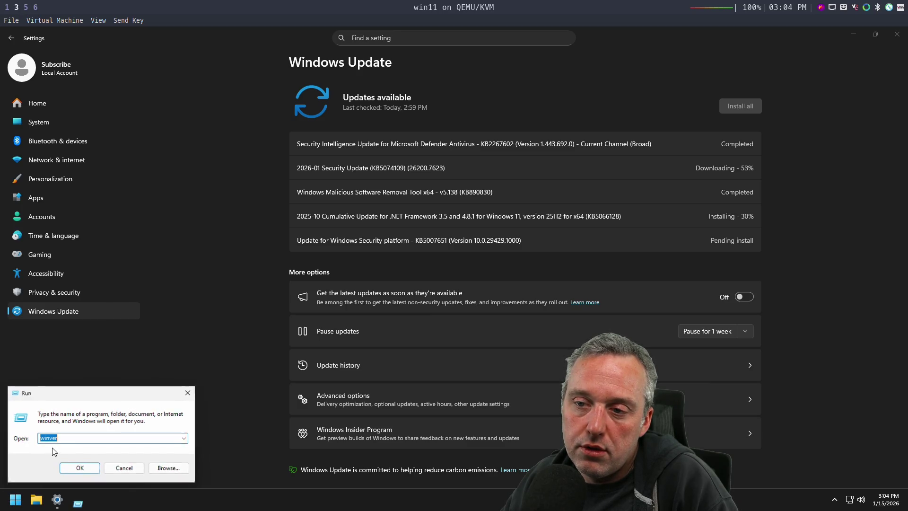
click(121, 469)
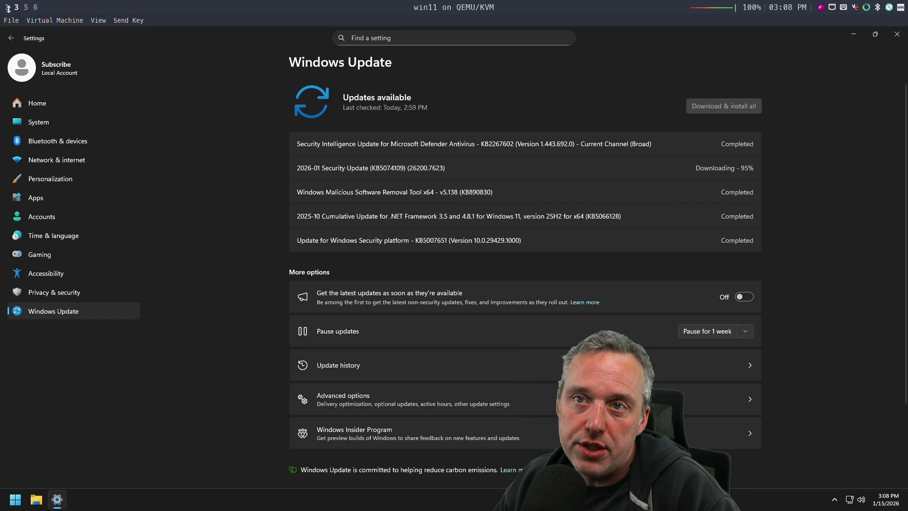
Step: Shrink the Settings window and flip between the YouTube Studio and Windows VM workspaces
key(super+Down)
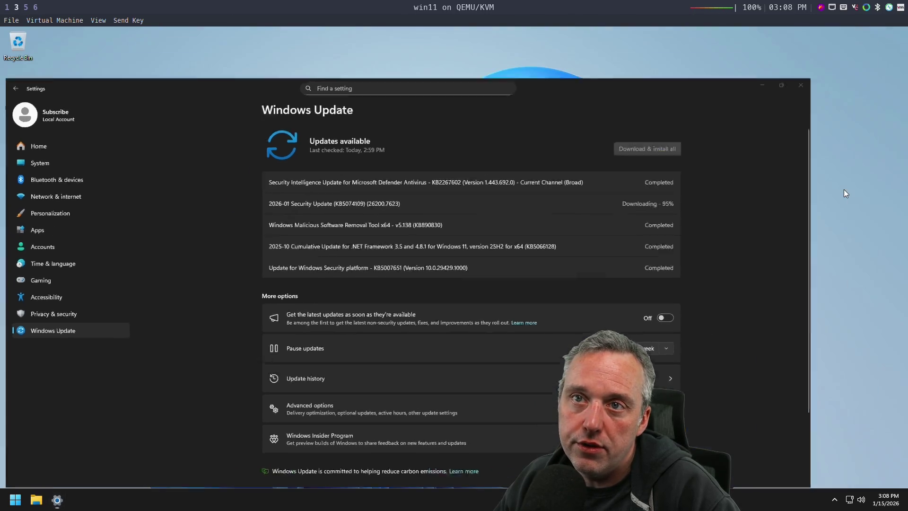
key(super+Down)
key(super+1)
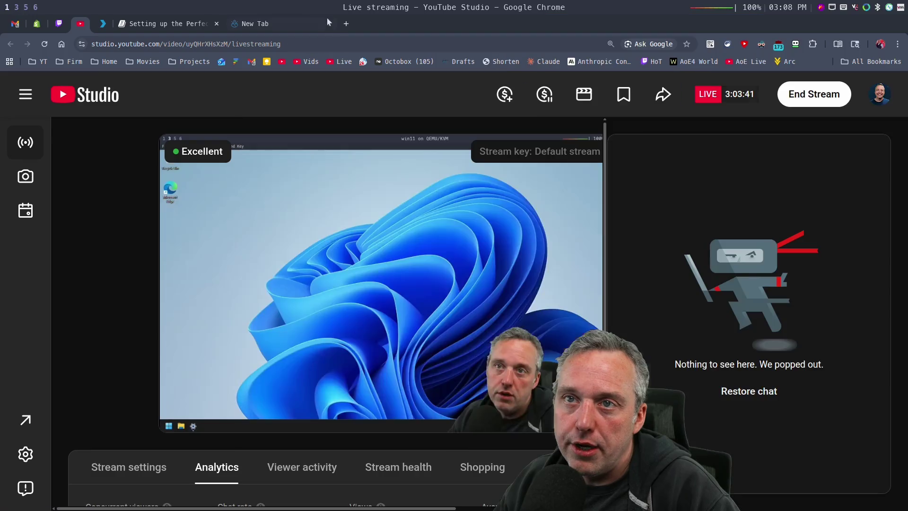
key(super+3)
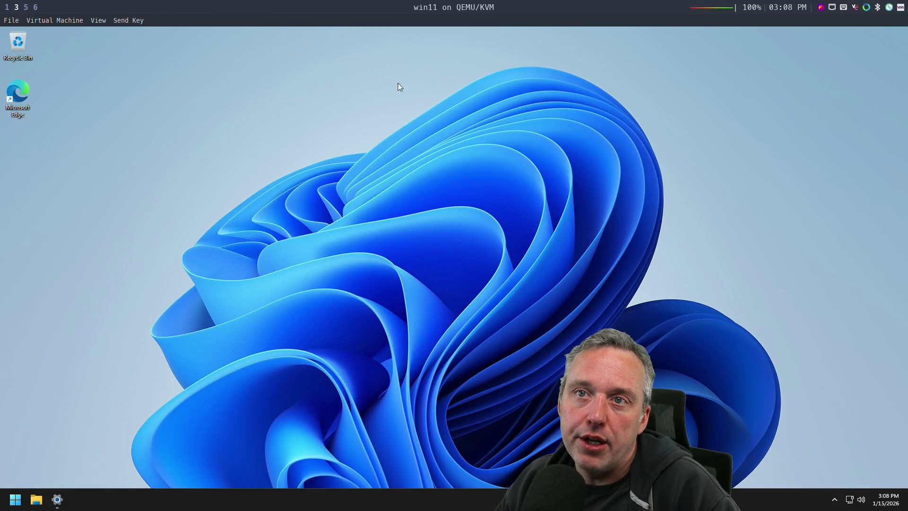
Step: Open a Ghostty terminal on empty workspace 2 showing fastfetch, then go to the chats workspace
key(super+e)
key(super+2)
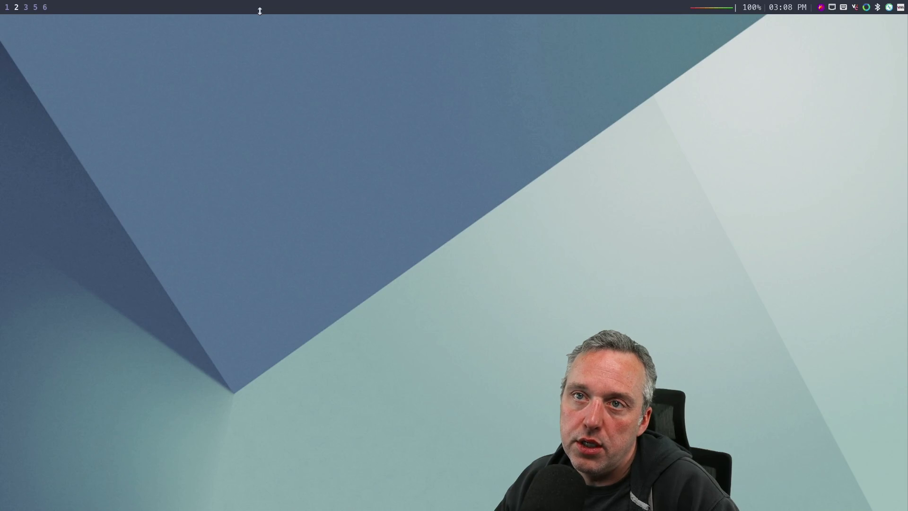
key(super+Return)
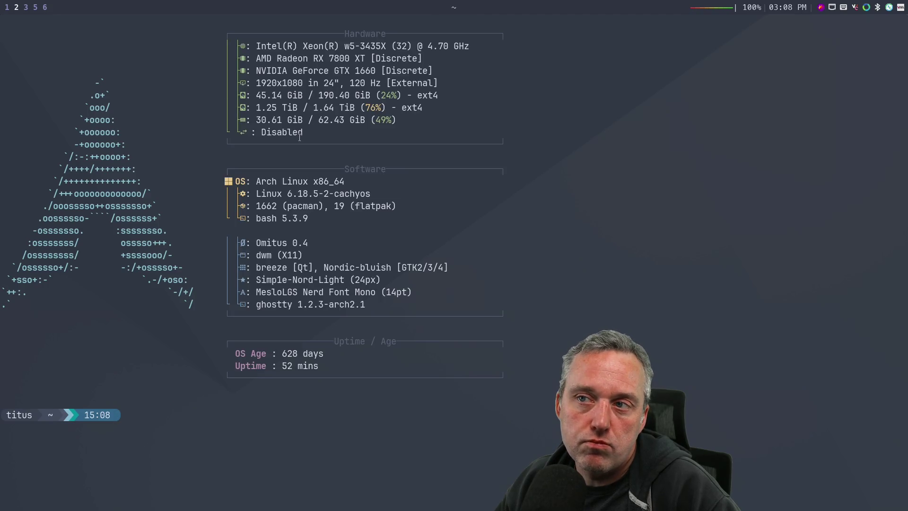
key(super+4)
key(super+5)
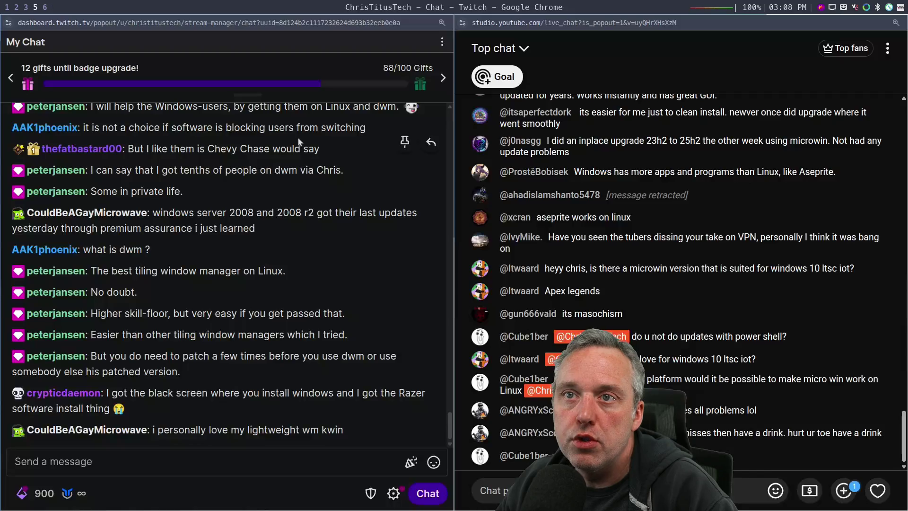
Step: Cycle through workspaces 6, 4 and 5 to the live chats, then return to the win11 VM
key(super+6)
key(super+4)
key(super+5)
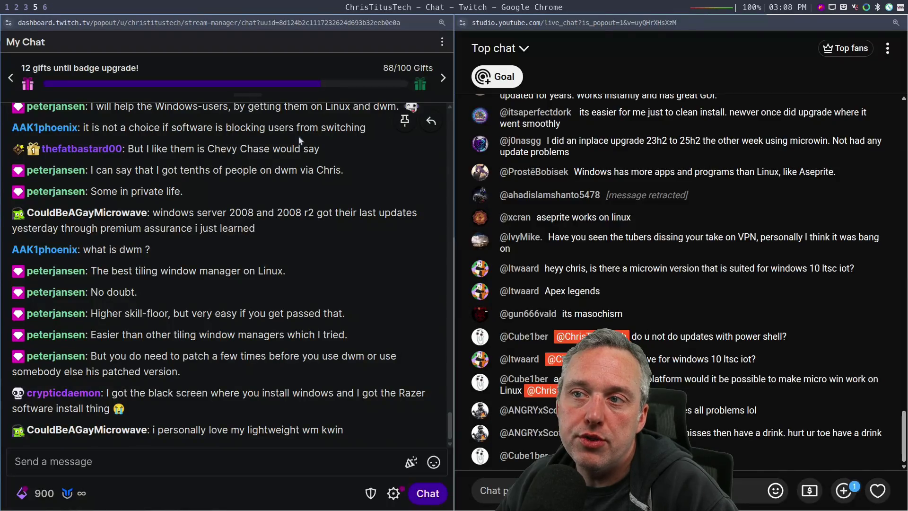
key(super+3)
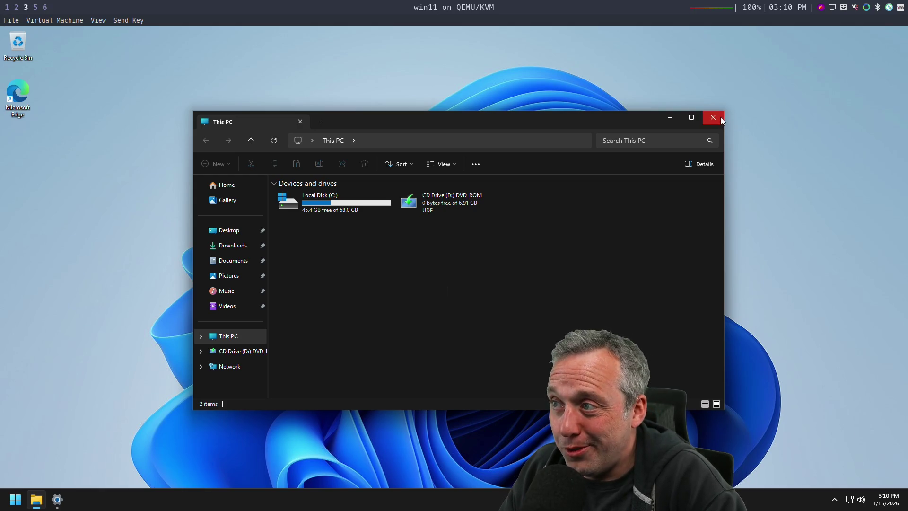
Step: Close File Explorer and restart the VM via Win+X > Shut down or sign out > Restart
click(719, 118)
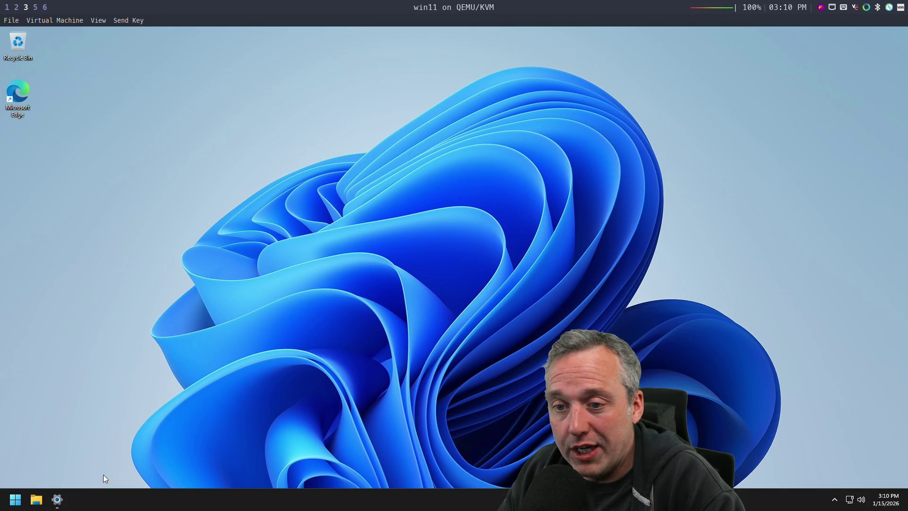
right_click(15, 499)
mouse_move(81, 459)
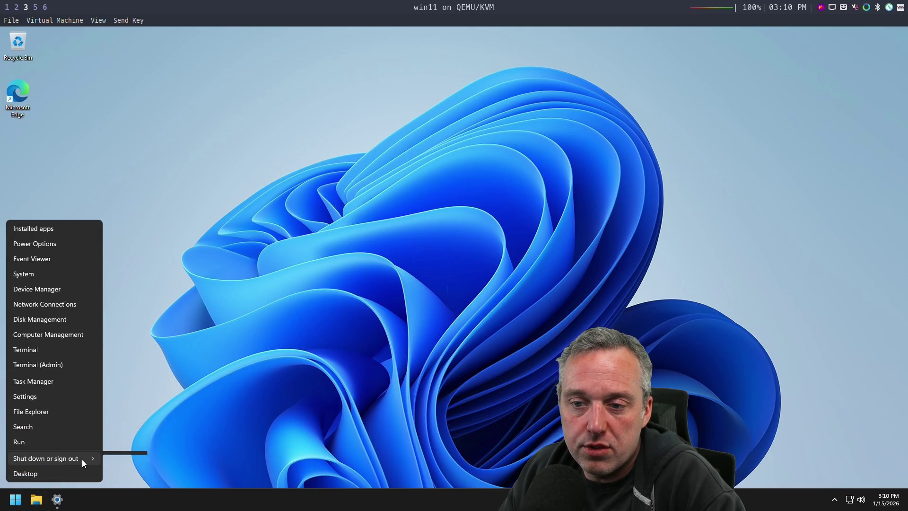
click(122, 491)
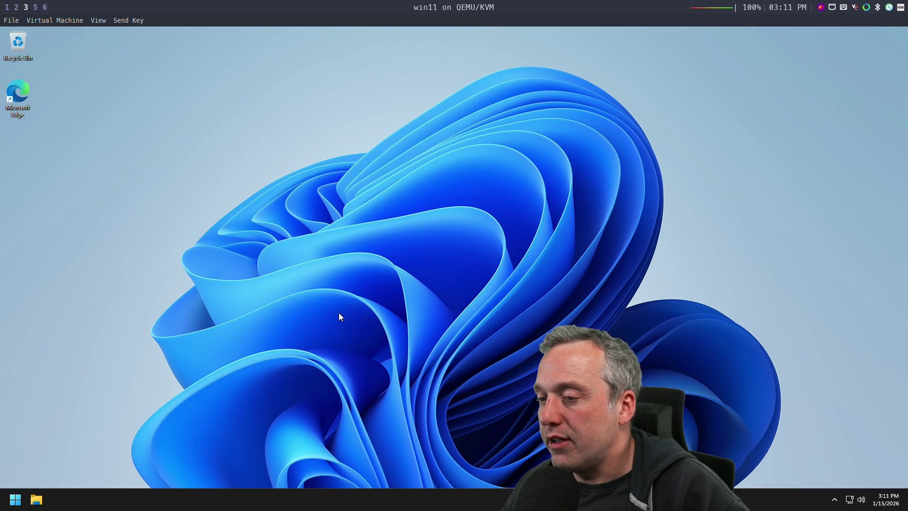
Step: After the reboot, open the Win+X quick-link menu from the Start button
right_click(15, 499)
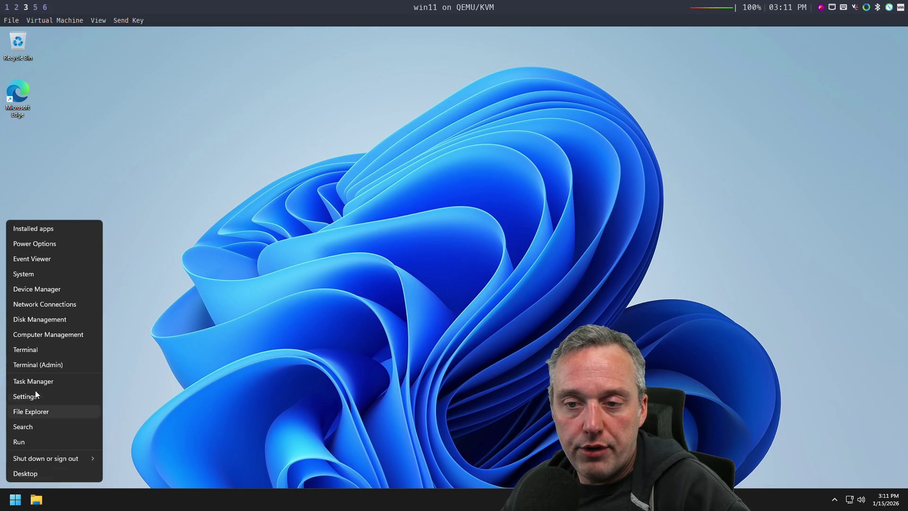
click(38, 401)
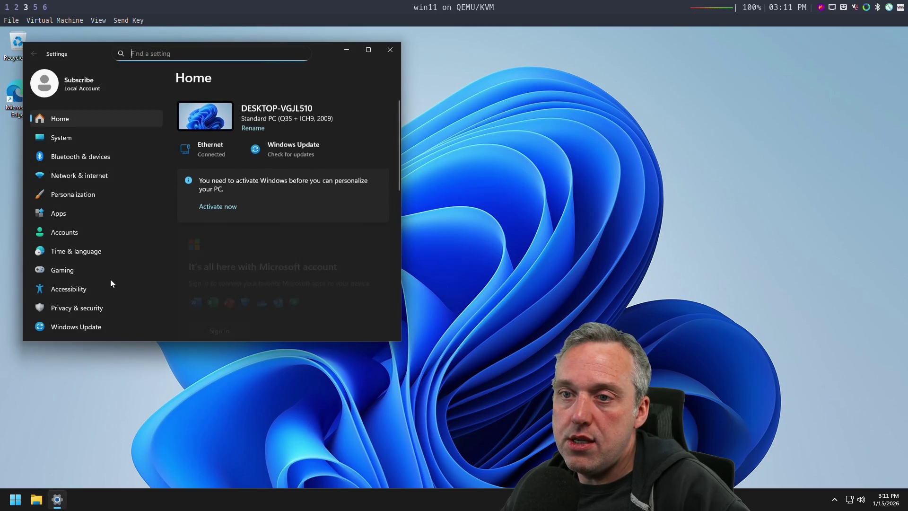
click(76, 325)
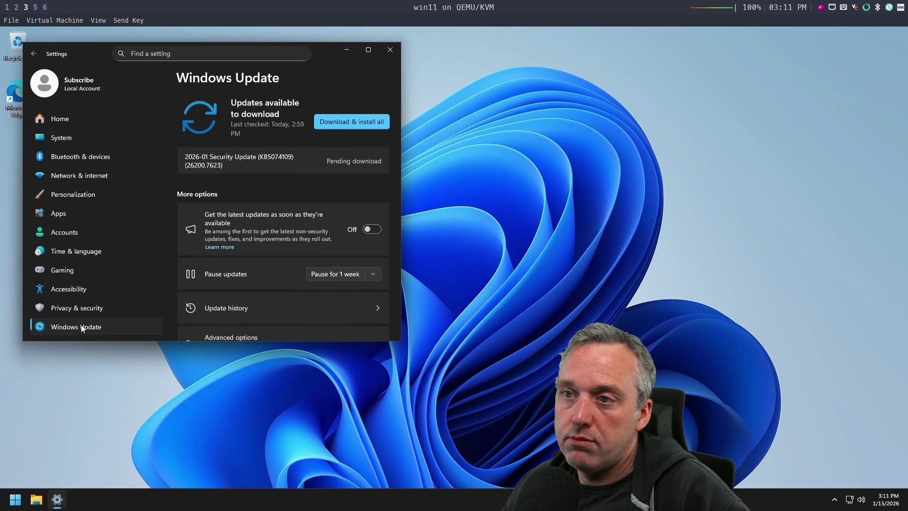
click(356, 123)
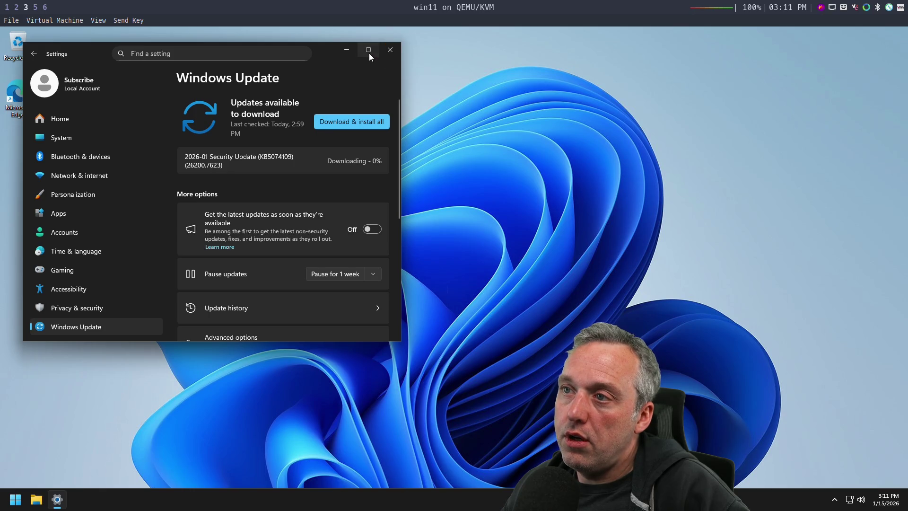
click(369, 49)
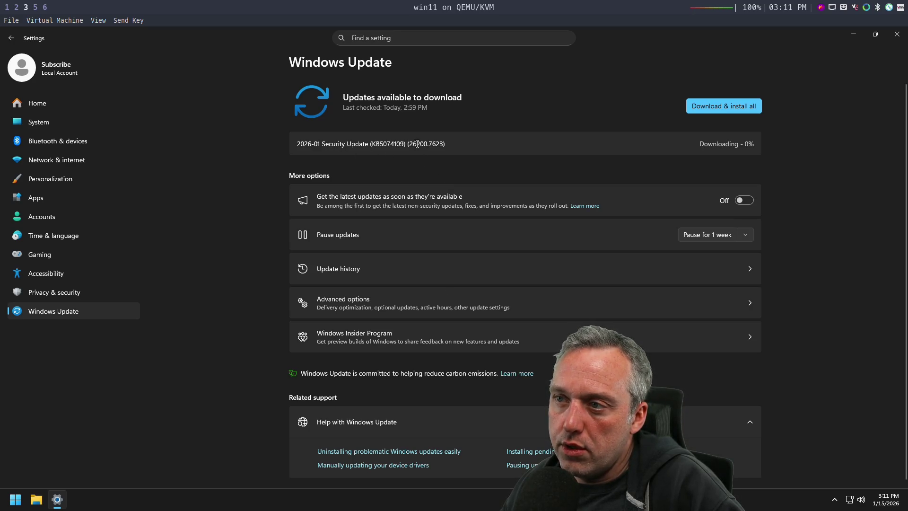
double_click(434, 143)
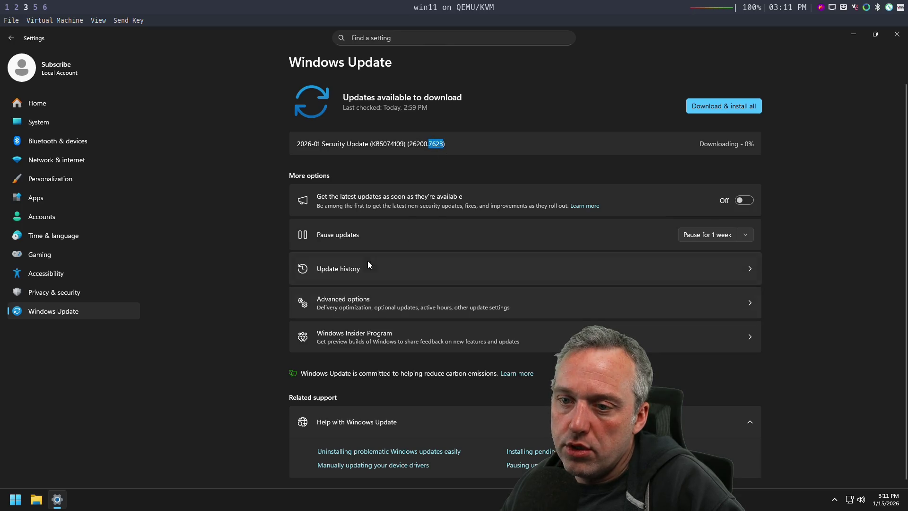
click(15, 501)
right_click(15, 500)
click(38, 445)
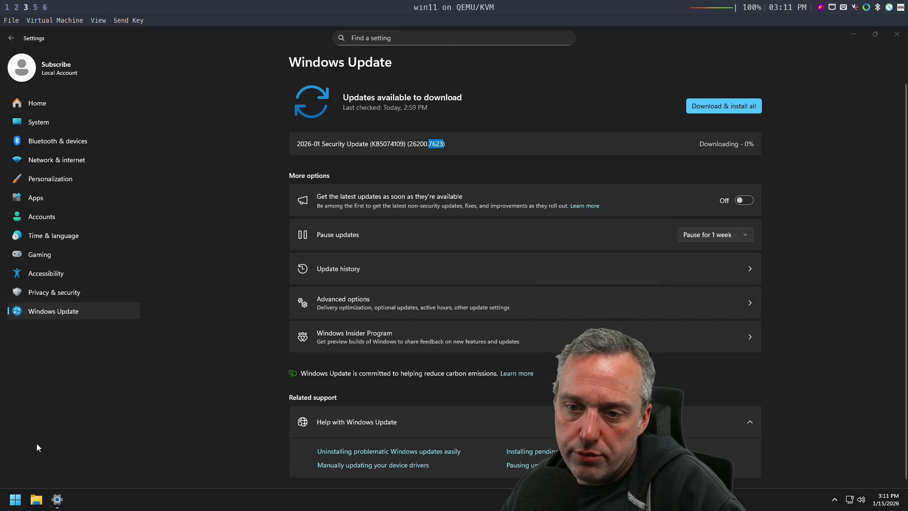
key(Return)
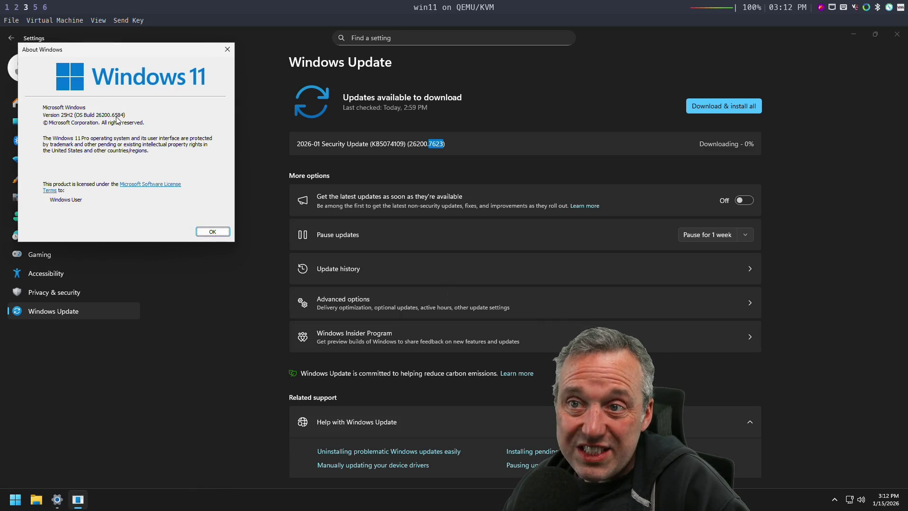
click(221, 232)
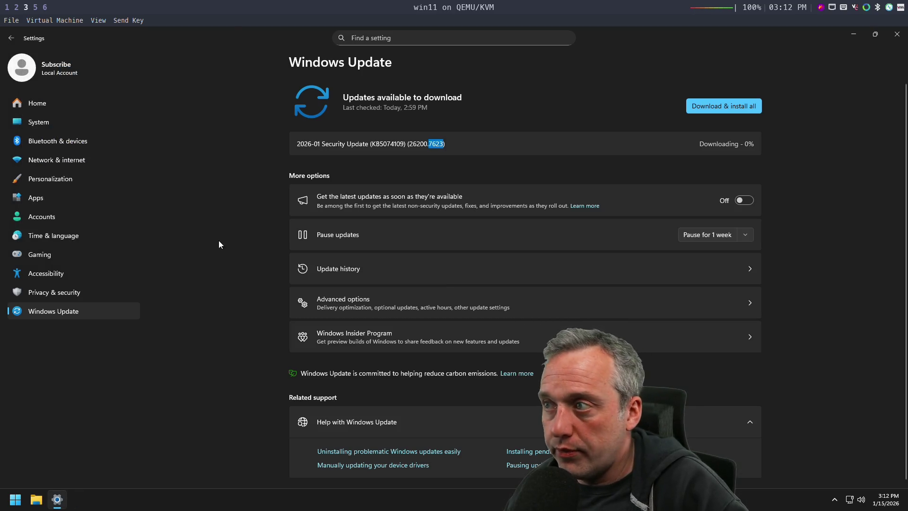
key(super+5)
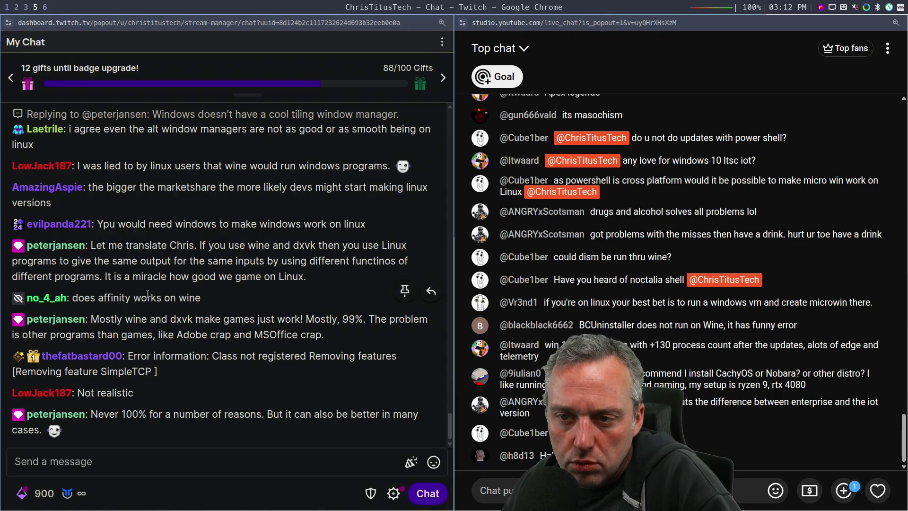
Step: Open a Twitch chatter's user card, expand their message history, then close the card
click(101, 358)
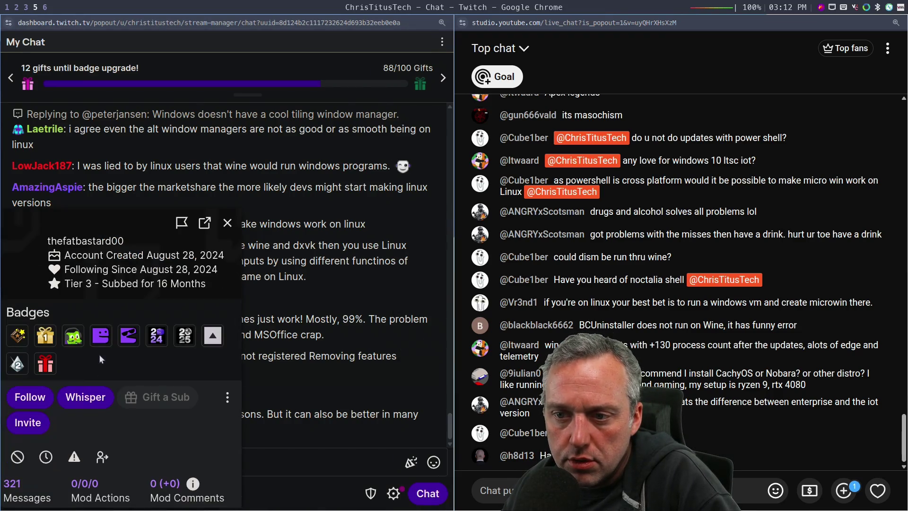
click(26, 492)
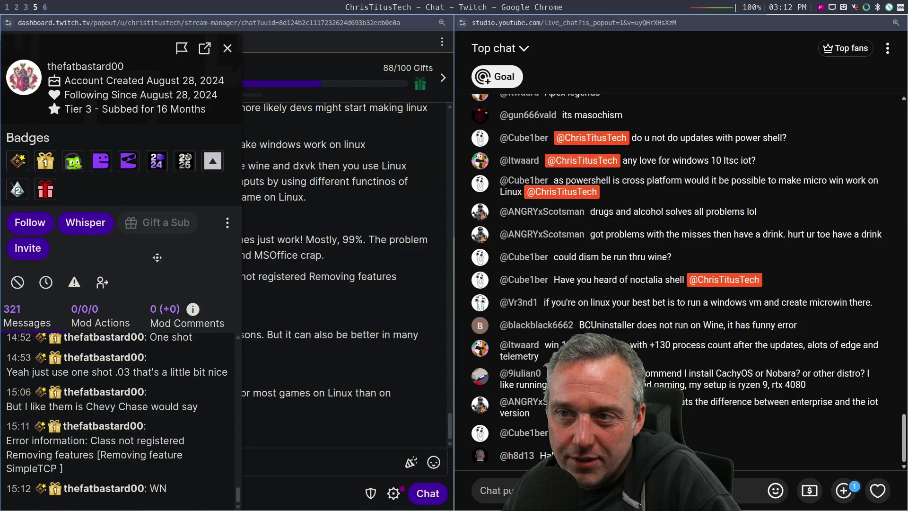
click(228, 50)
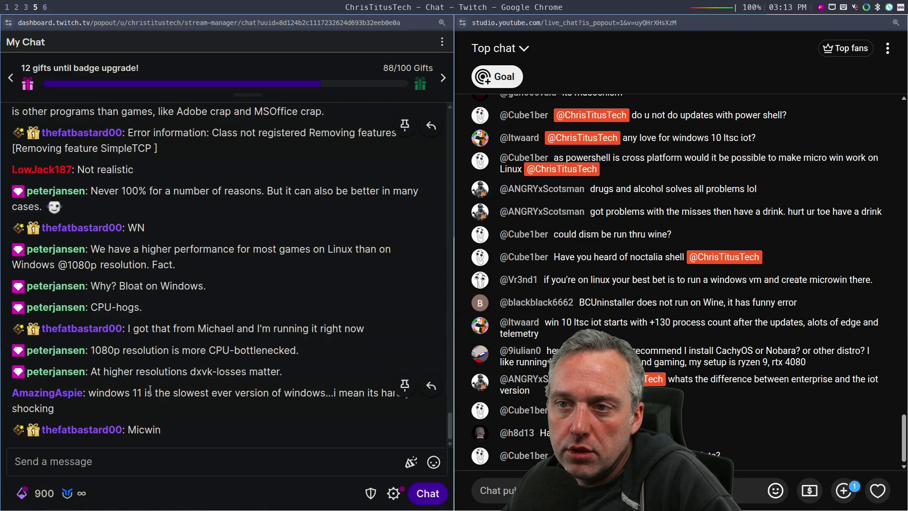
scroll(160, 316, up, 3)
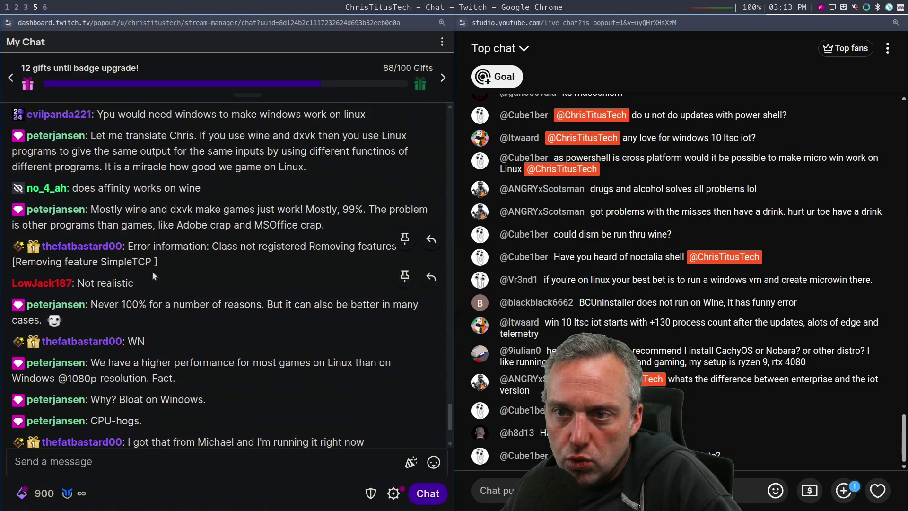
drag(67, 261, 118, 262)
double_click(124, 261)
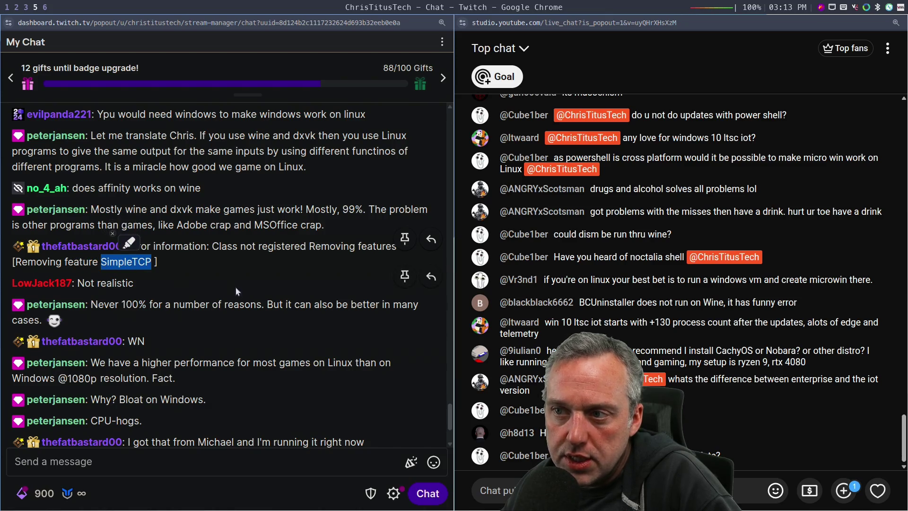
click(297, 409)
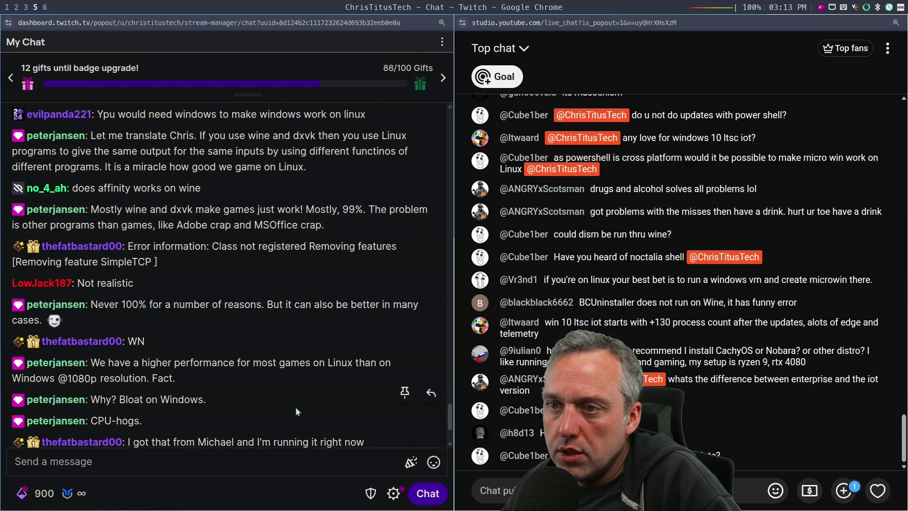
scroll(287, 395, down, 3)
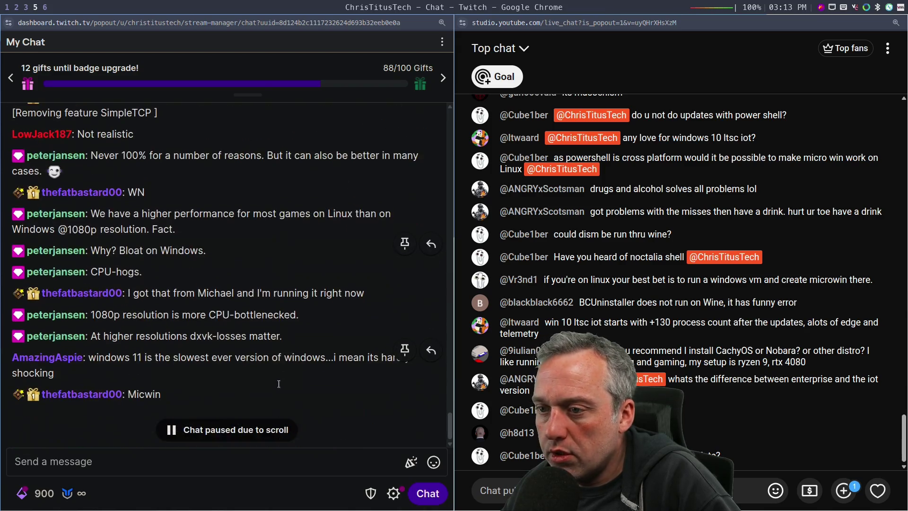
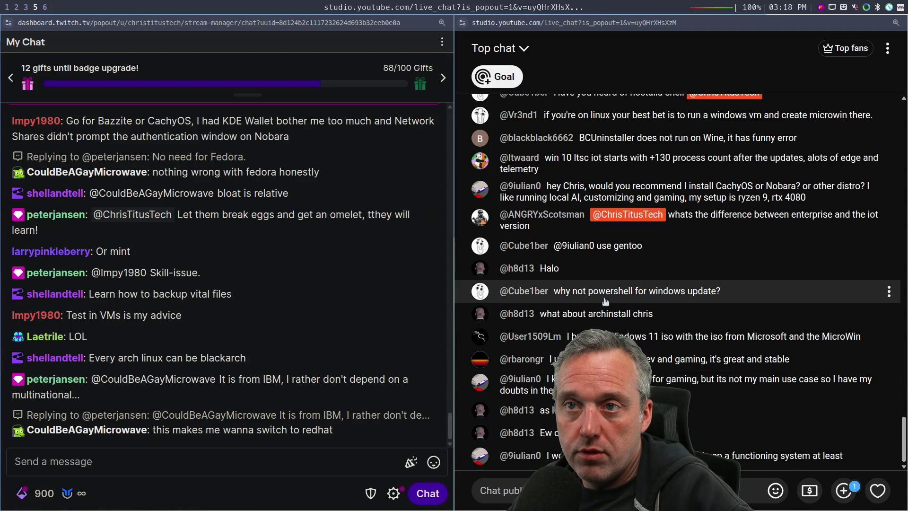
Step: Check the Windows 11 VM's Windows Update page on workspace 3, then return to the chat windows
key(super+2)
key(super+3)
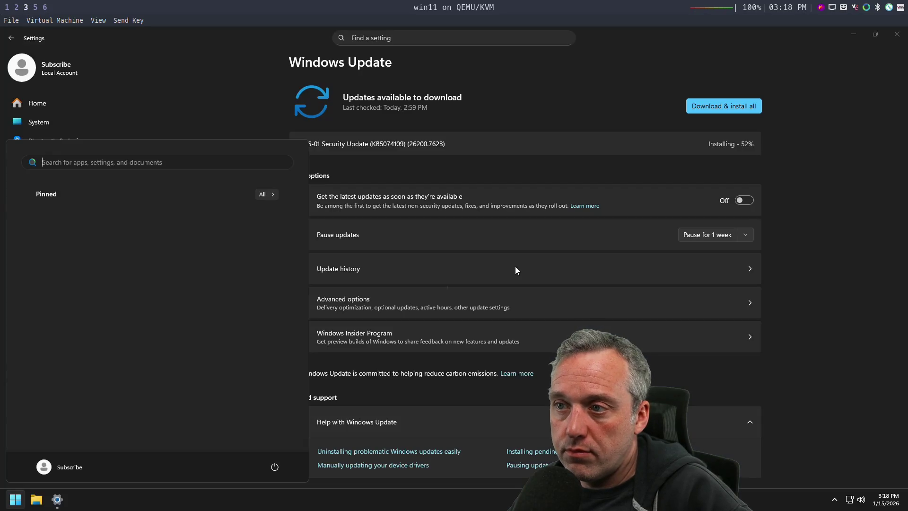
click(560, 110)
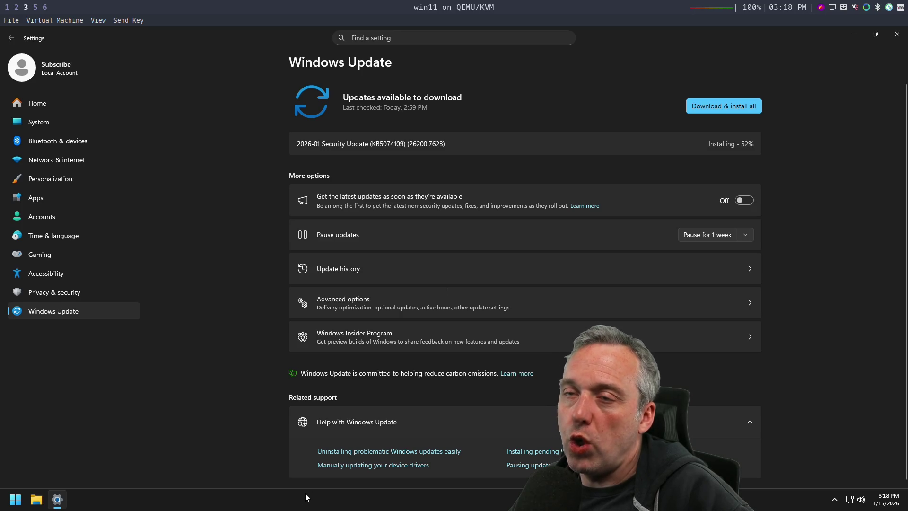
key(super+5)
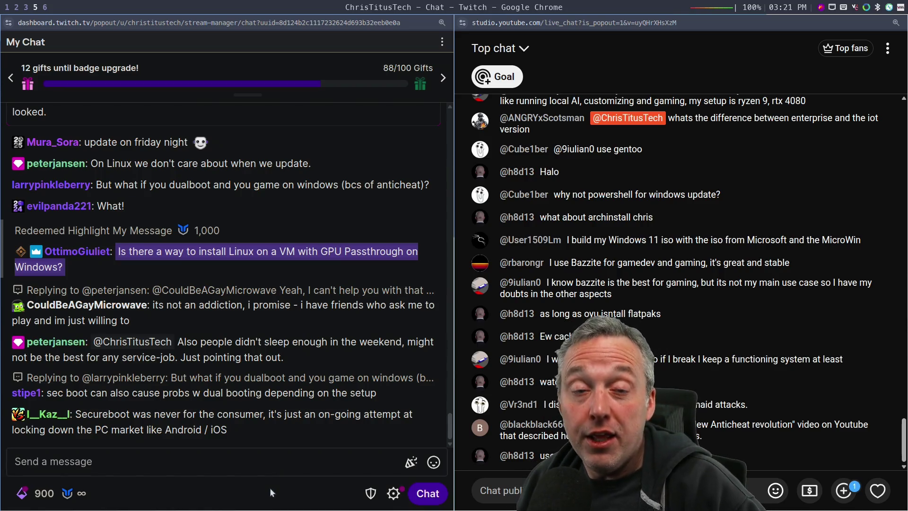
Step: Switch to Chrome and search Google for 'Secure boot' from the blank tab
key(super+2)
key(super+1)
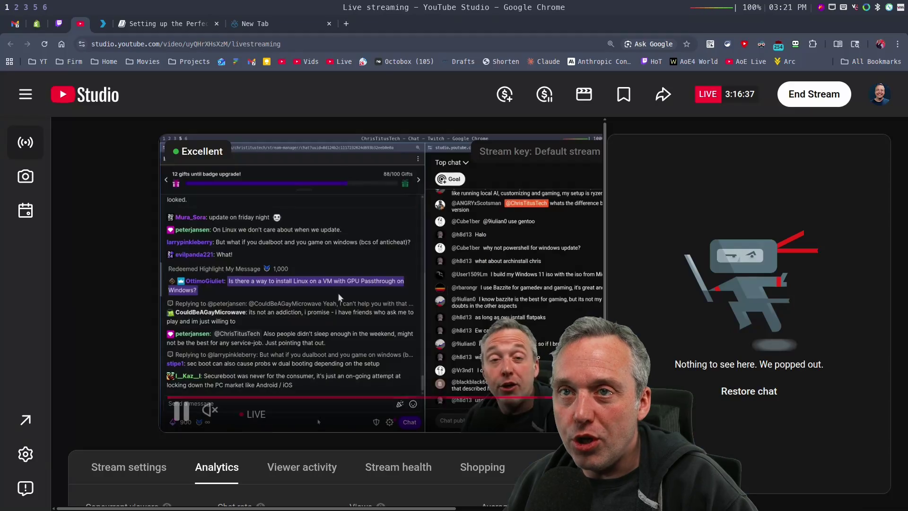
click(272, 27)
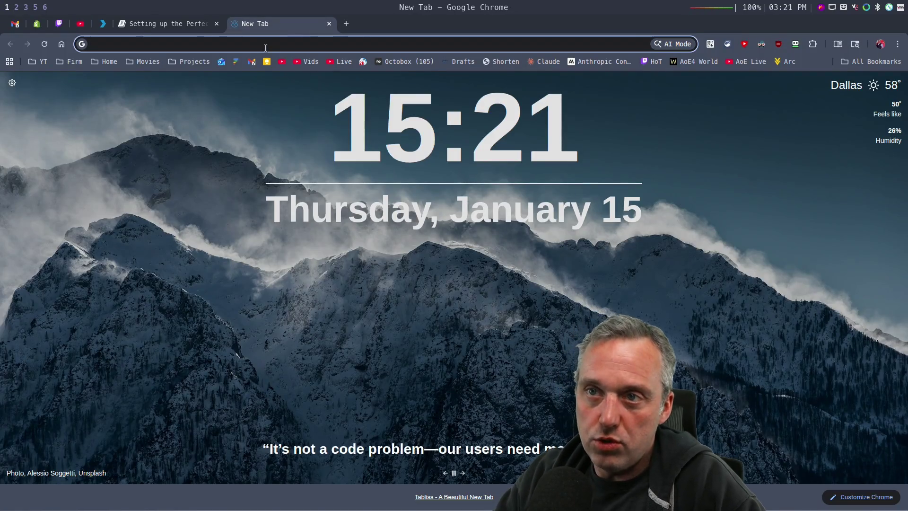
text(Secure boot)
key(Return)
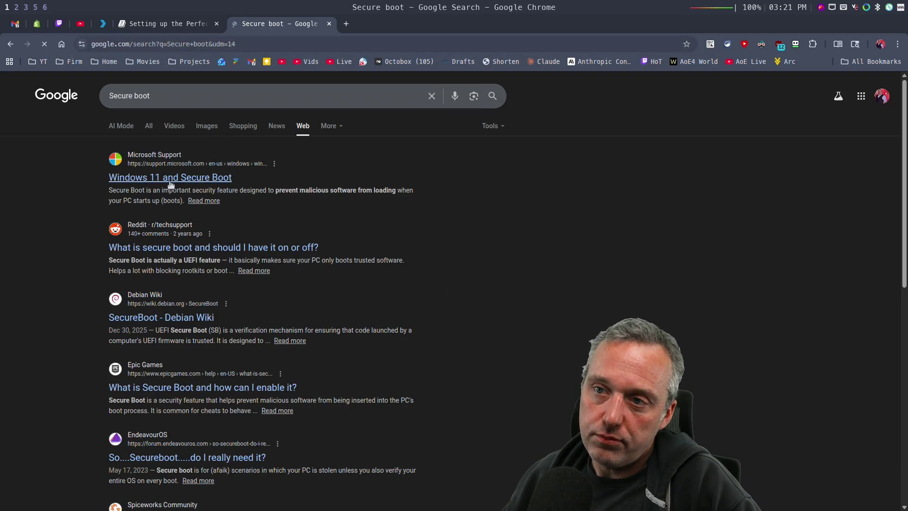
Step: Refine the search to 'Secure boot server linux Microsoft' and open the Linux.org 'HowTo: Linux and Secure boot' thread
click(193, 87)
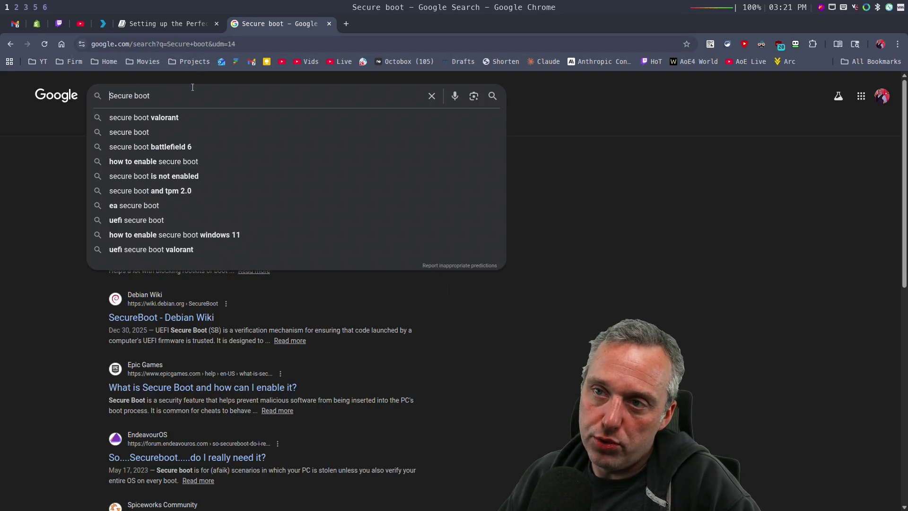
text( se)
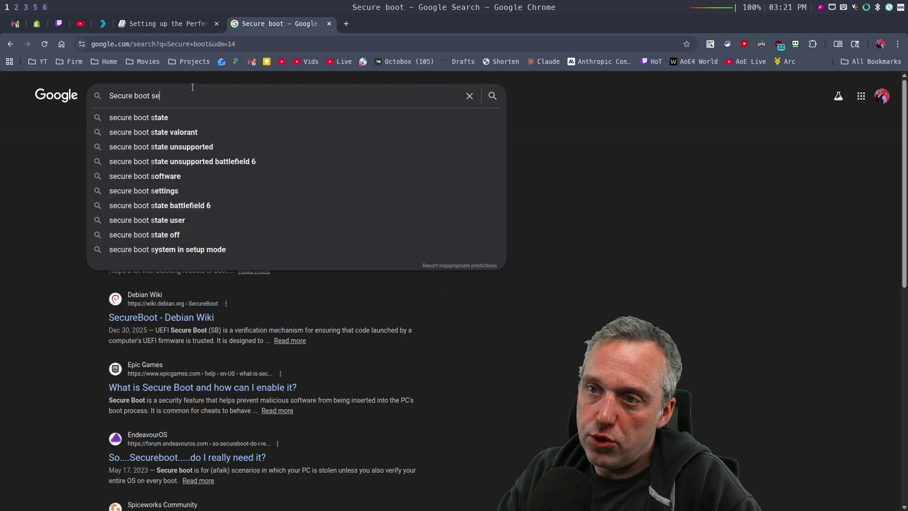
text(rver linux )
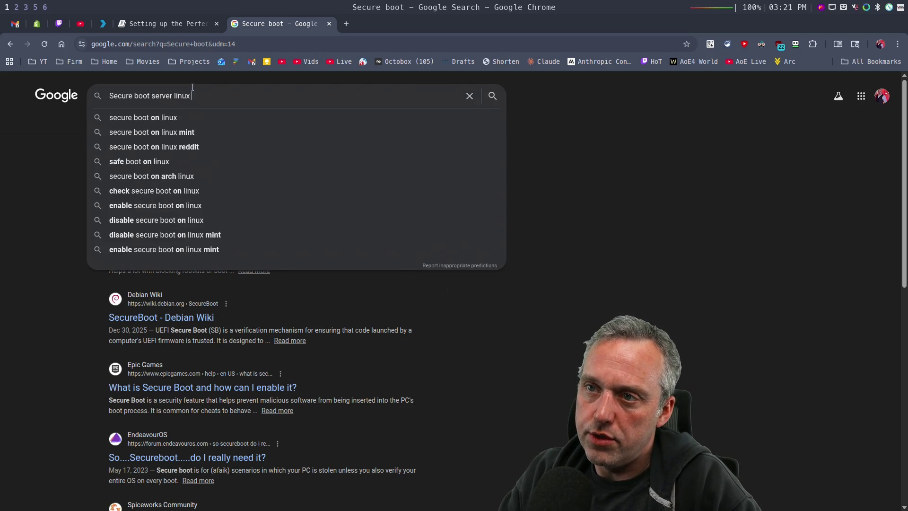
text(Microsoft)
key(Return)
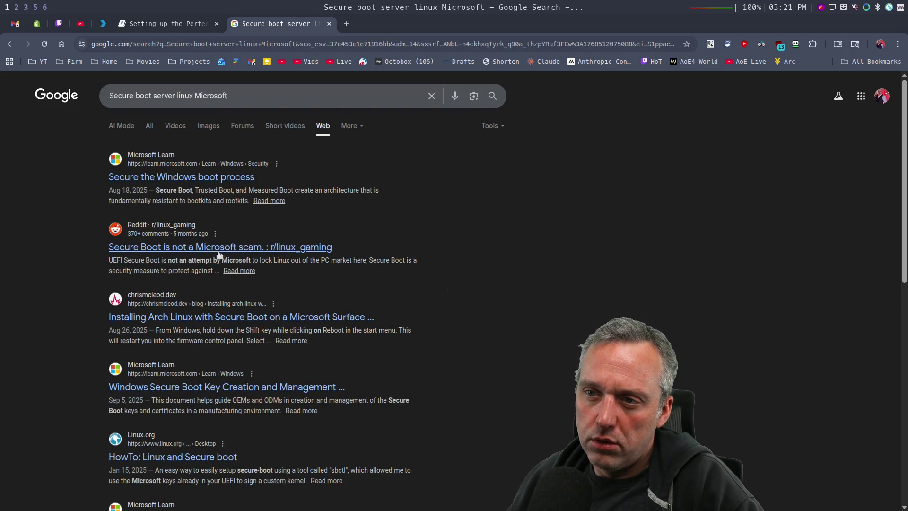
scroll(103, 271, down, 3)
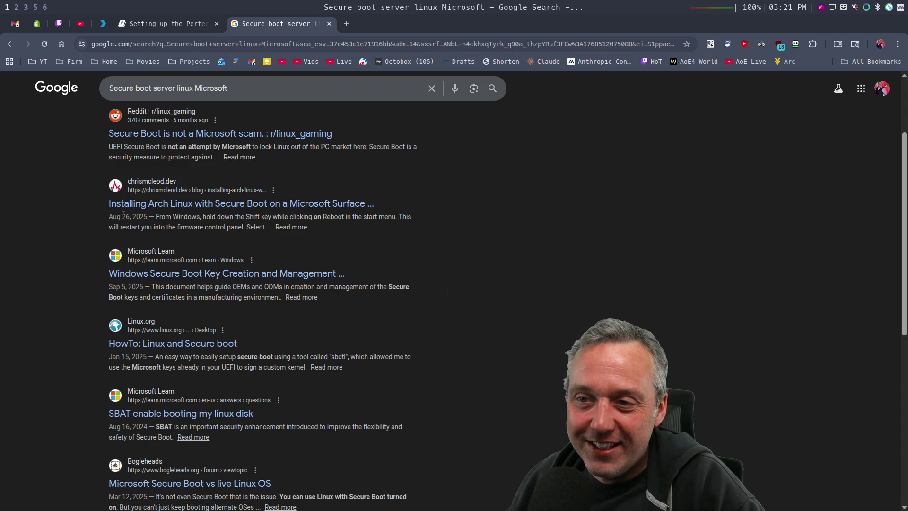
scroll(107, 256, down, 2)
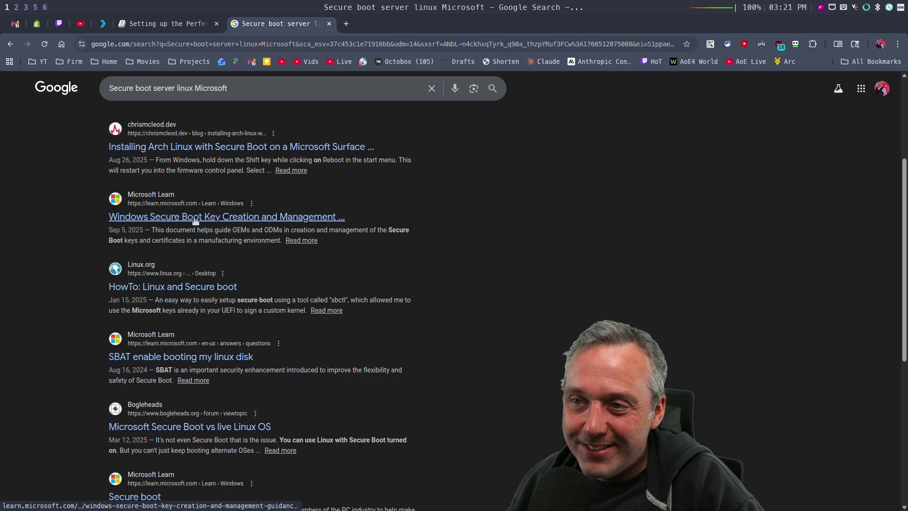
scroll(219, 229, down, 2)
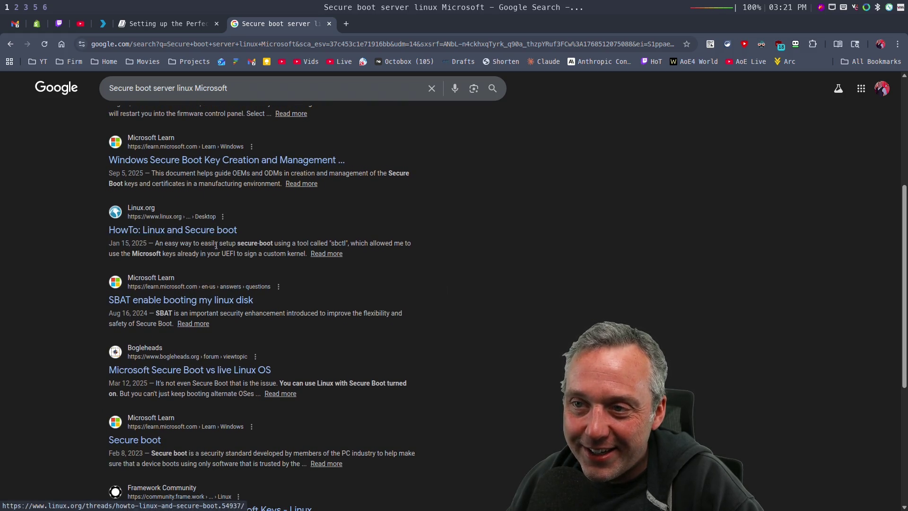
click(352, 243)
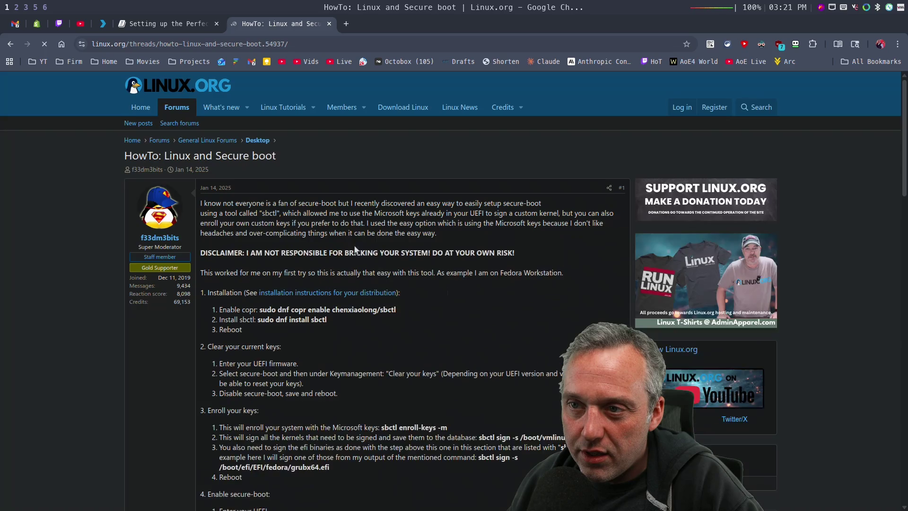
Step: Read down the thread's sbctl setup steps and open its Debian wiki SecureBoot link in a new tab
scroll(423, 286, down, 3)
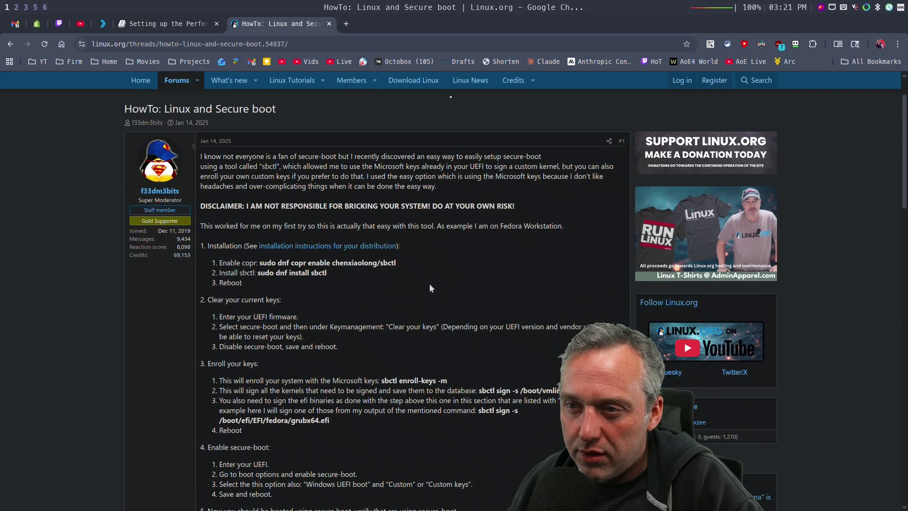
scroll(251, 268, down, 3)
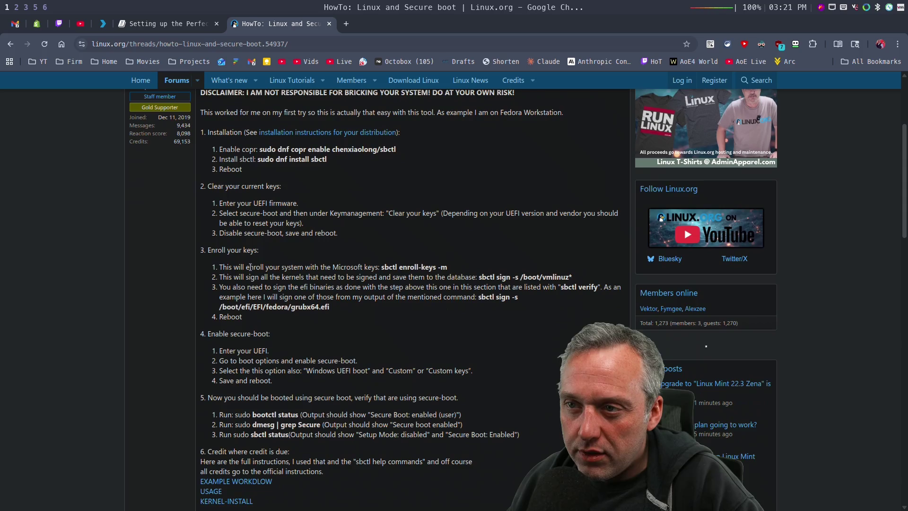
scroll(252, 269, down, 5)
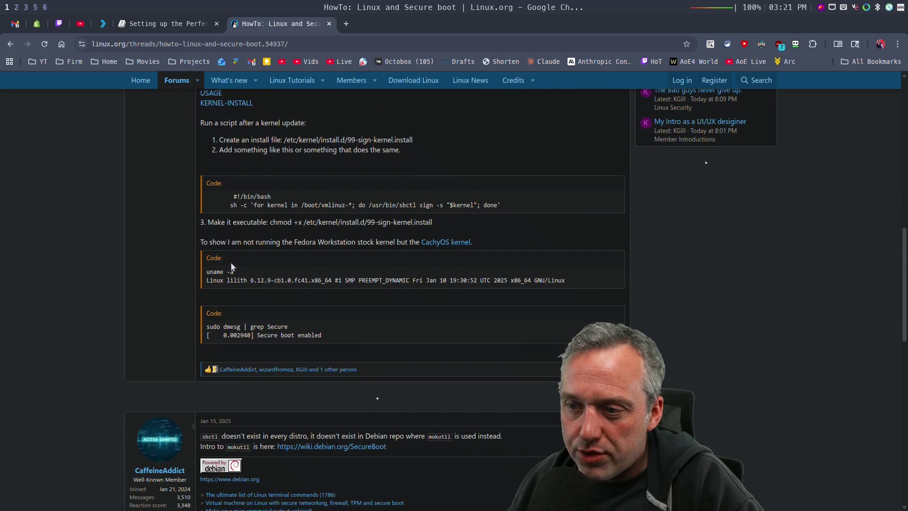
scroll(205, 222, down, 1)
click(352, 391)
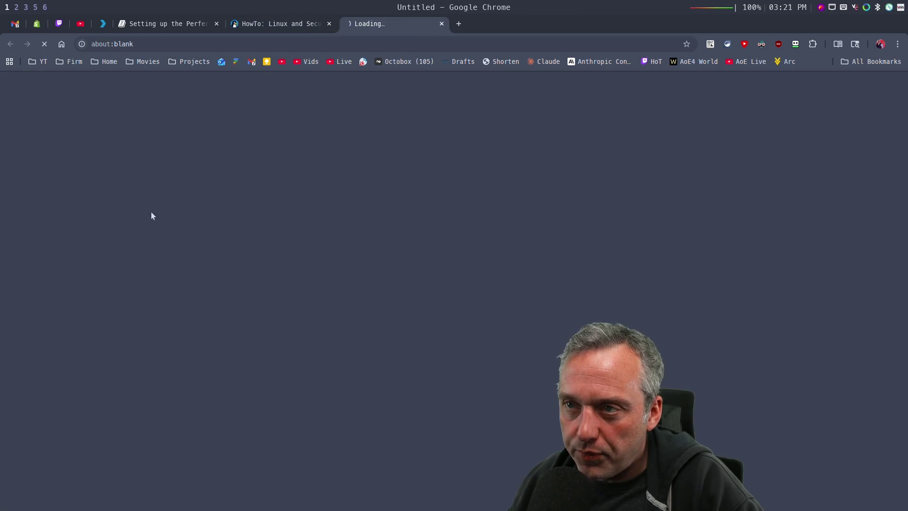
Step: Highlight in orange the Debian wiki sentence saying Secure Boot isn't Microsoft lock-in
scroll(492, 202, down, 2)
scroll(492, 207, down, 3)
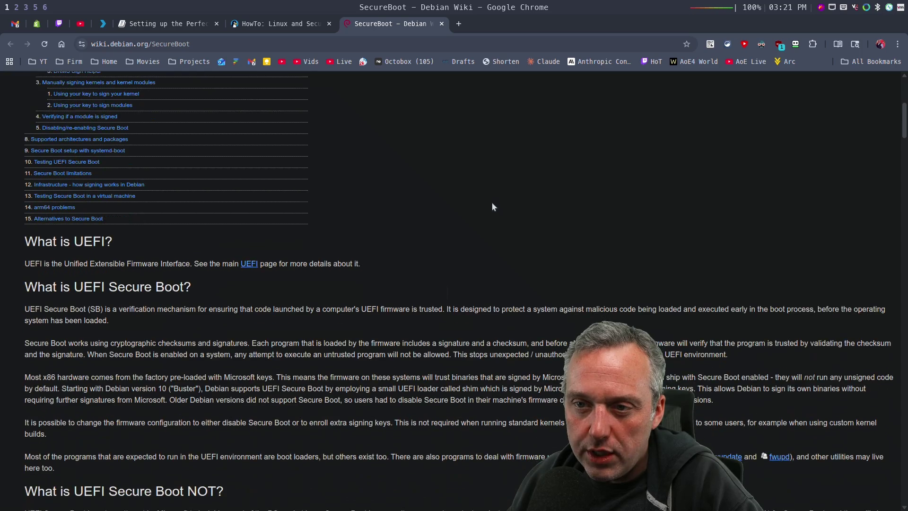
scroll(160, 377, down, 4)
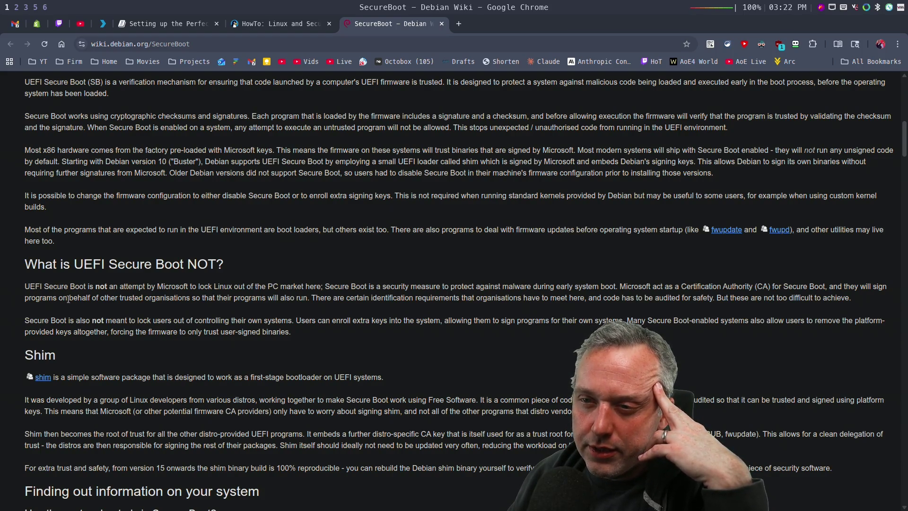
drag(25, 286, 323, 286)
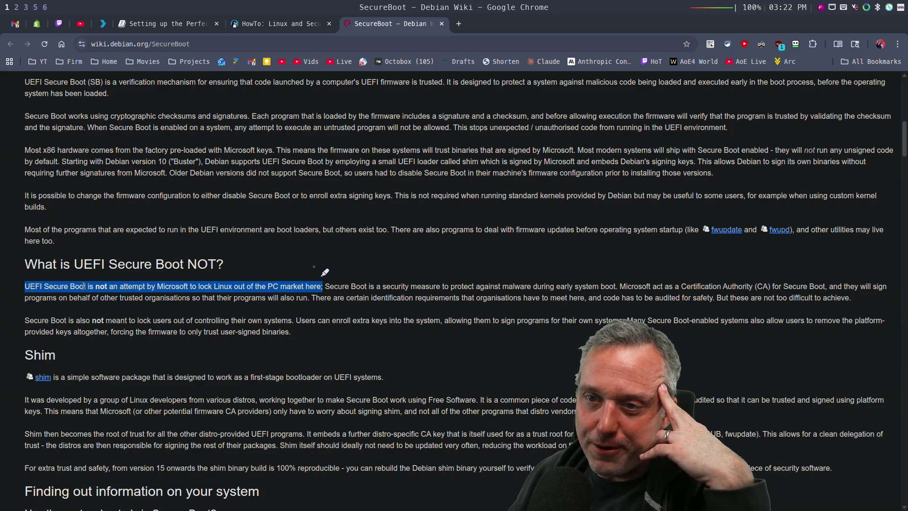
click(325, 273)
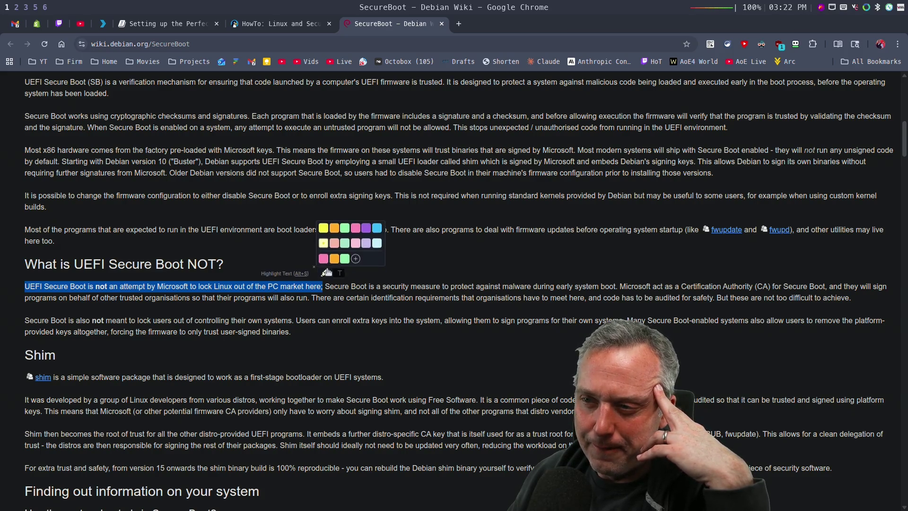
click(335, 240)
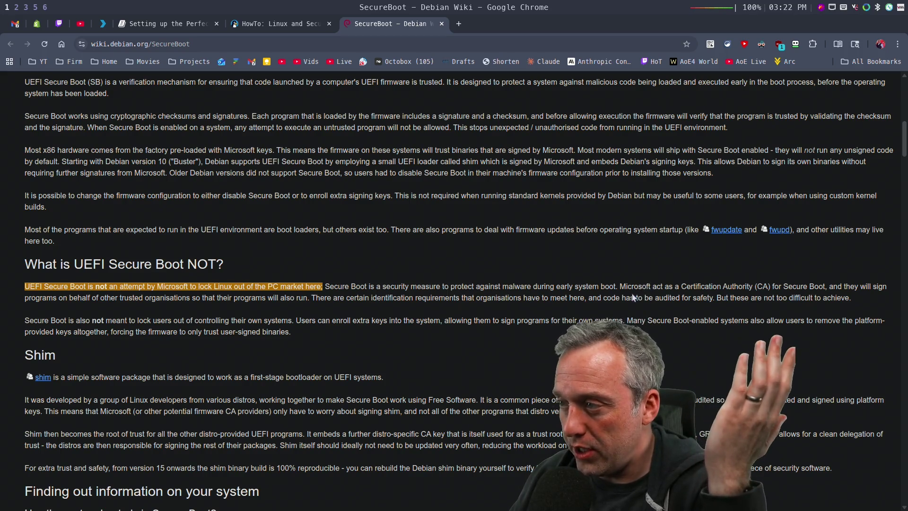
drag(620, 286, 825, 287)
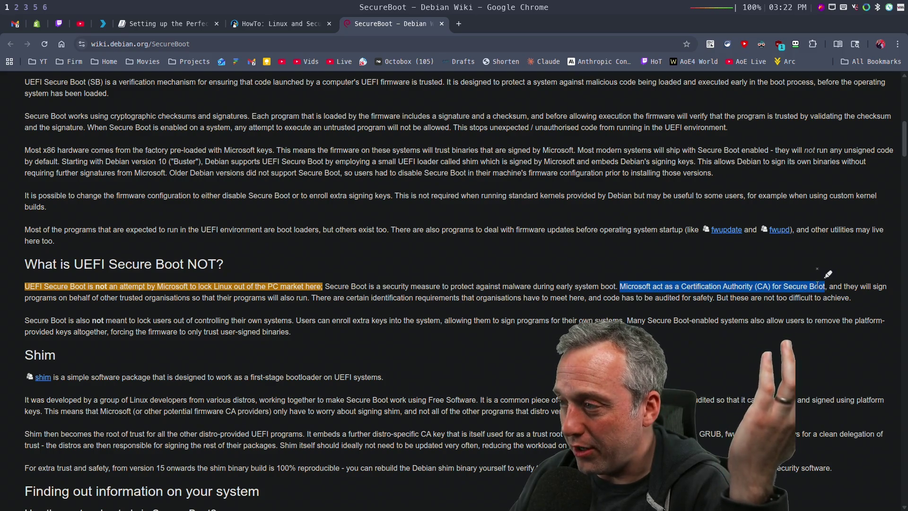
Step: Apply the pink highlight to the Certification Authority sentence, then switch to workspace 5
click(858, 226)
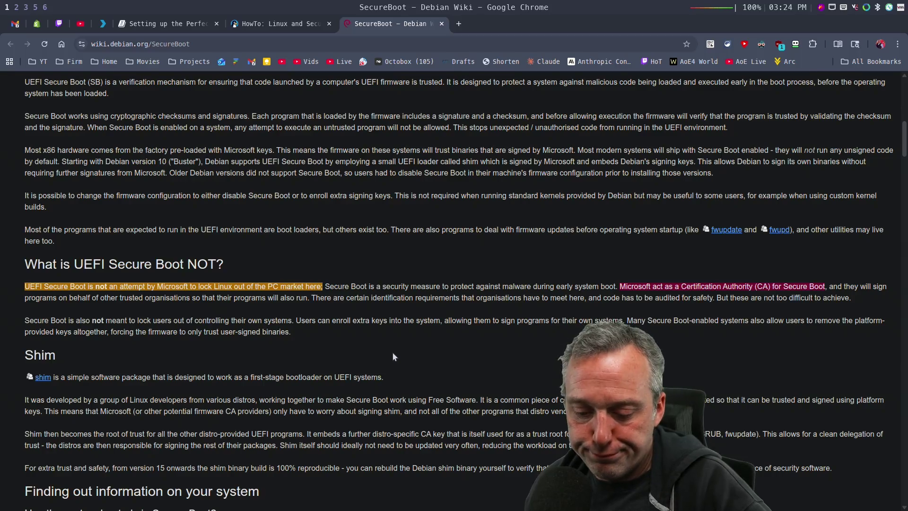
key(super+5)
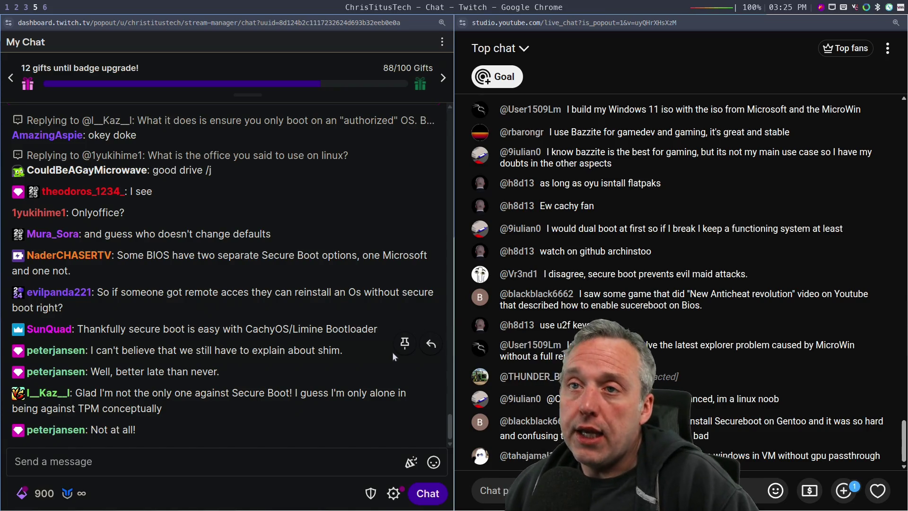
Step: Switch through tag 2 and back to Chrome on tag 1
key(super+2)
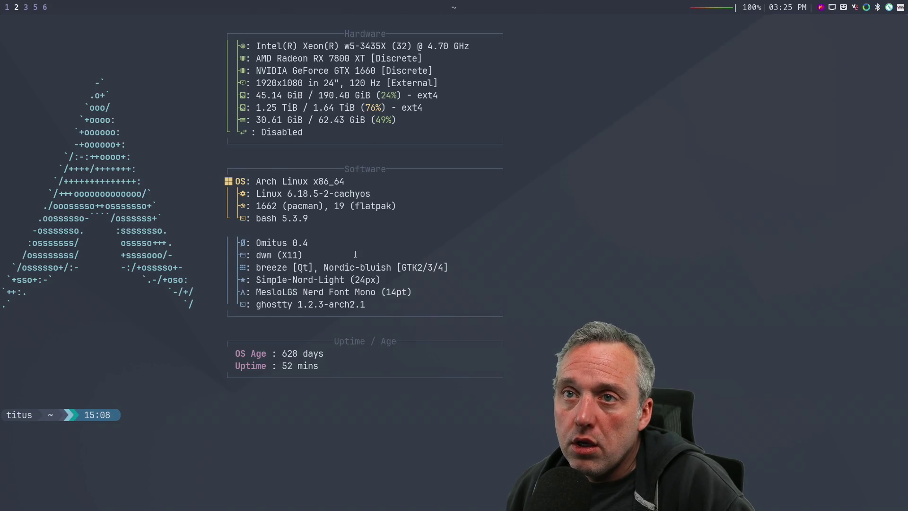
key(super+1)
Step: Search Google for 'coreboot' in a new Chrome tab
click(464, 24)
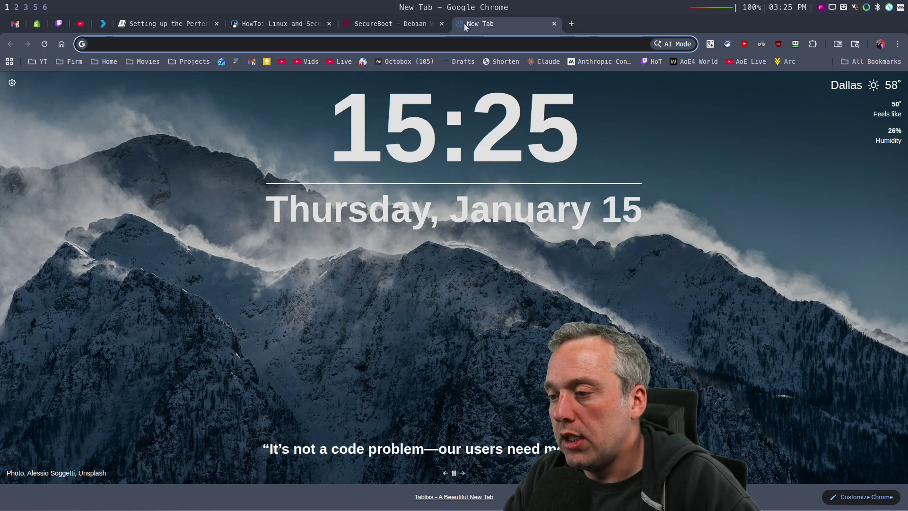
text(coreboot)
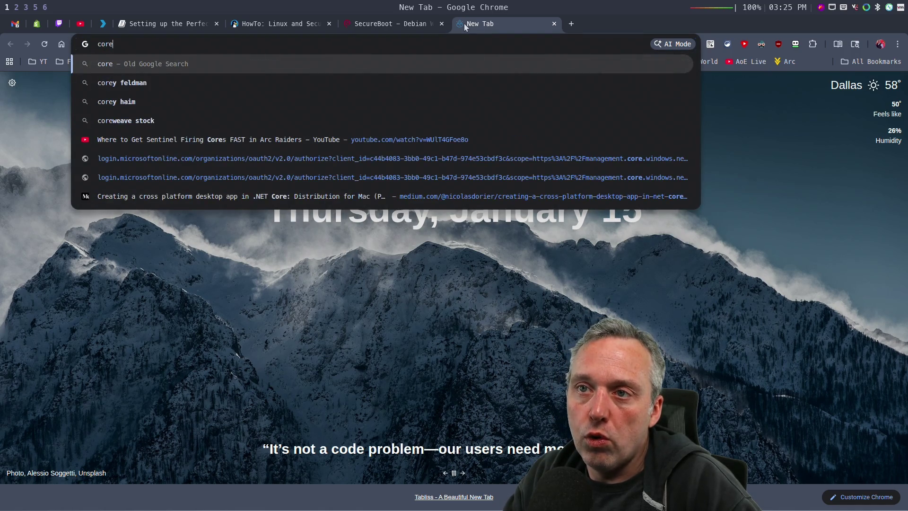
key(Return)
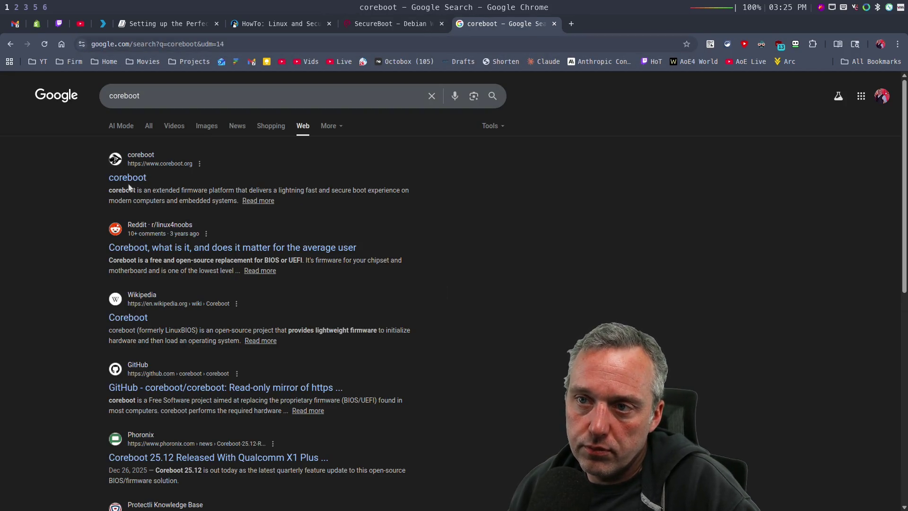
click(129, 178)
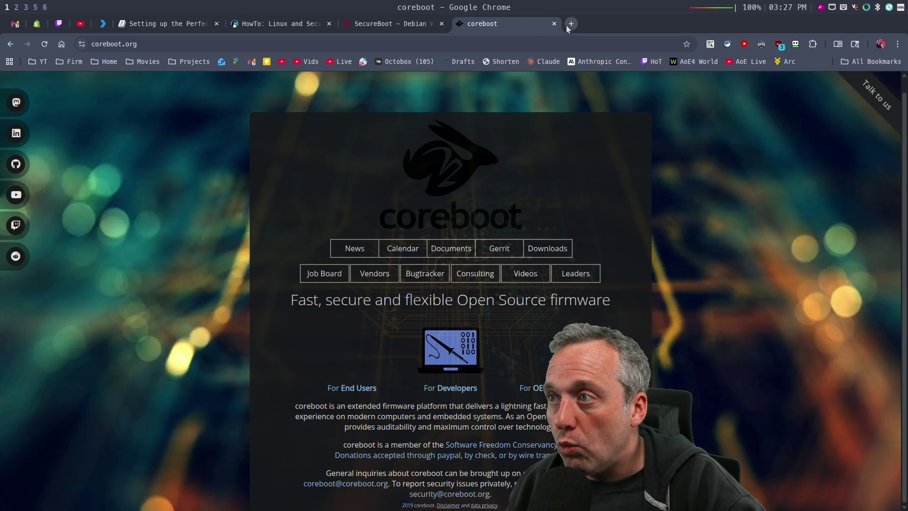
click(525, 45)
Step: Find YouTube through Google and search it for 'coreboot fast'
text(youty)
key(Return)
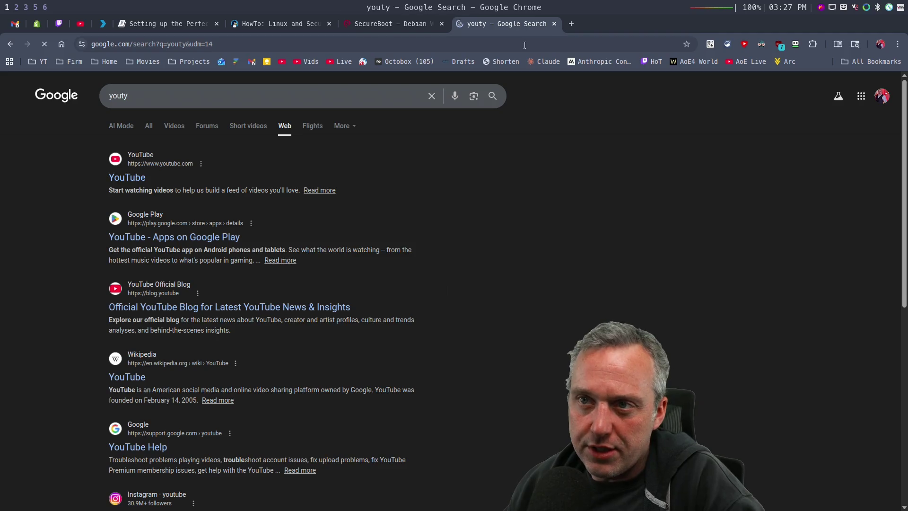
click(128, 177)
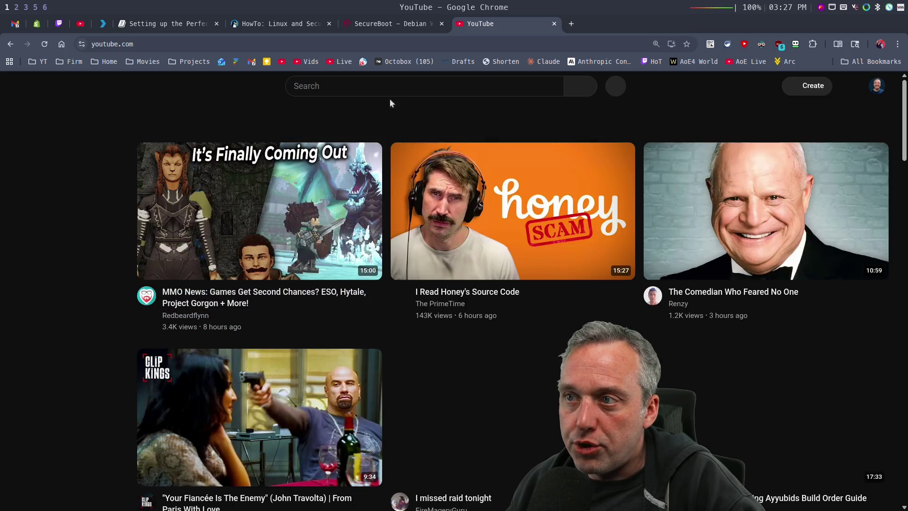
click(354, 86)
text(c)
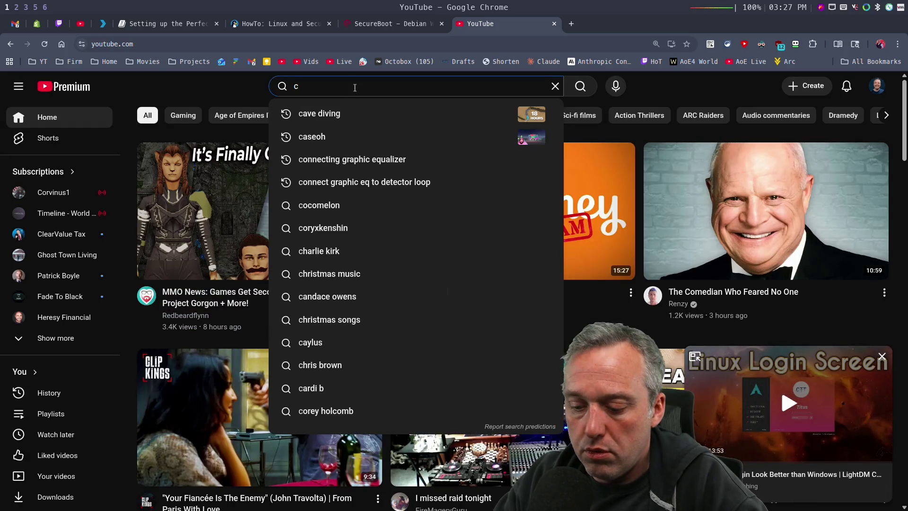
text(oreboot )
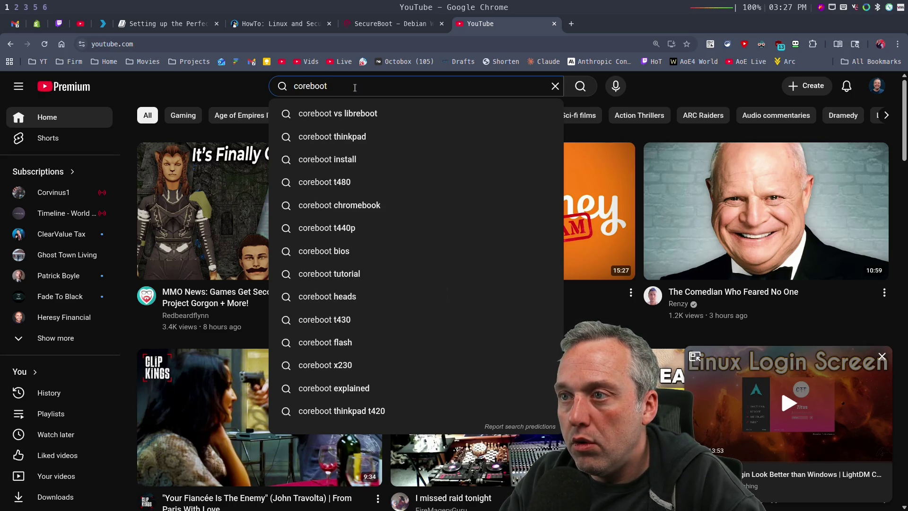
text(fast)
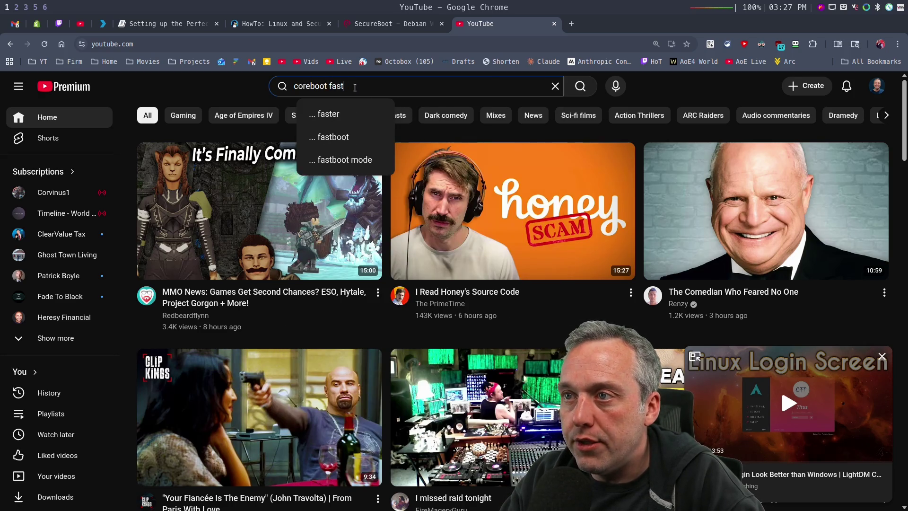
key(Return)
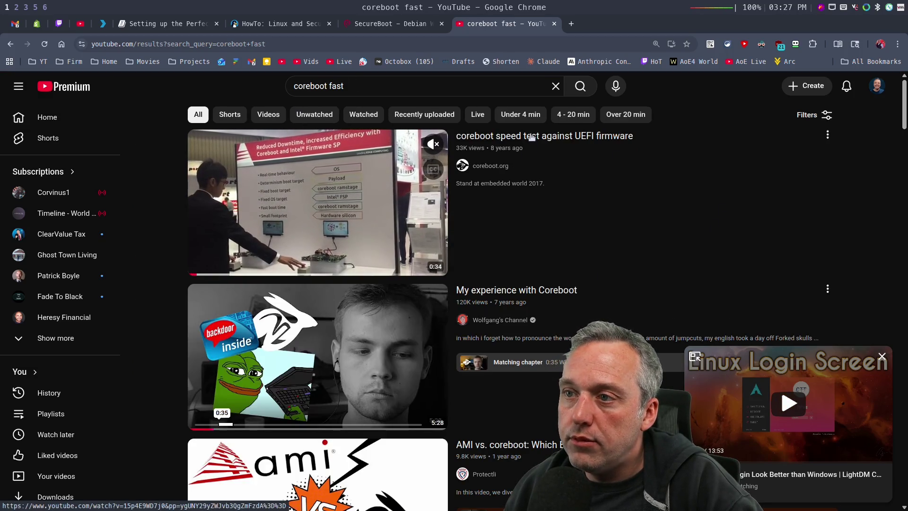
Step: Watch 'coreboot speed test against UEFI firmware' full screen, then go back to the results
click(391, 227)
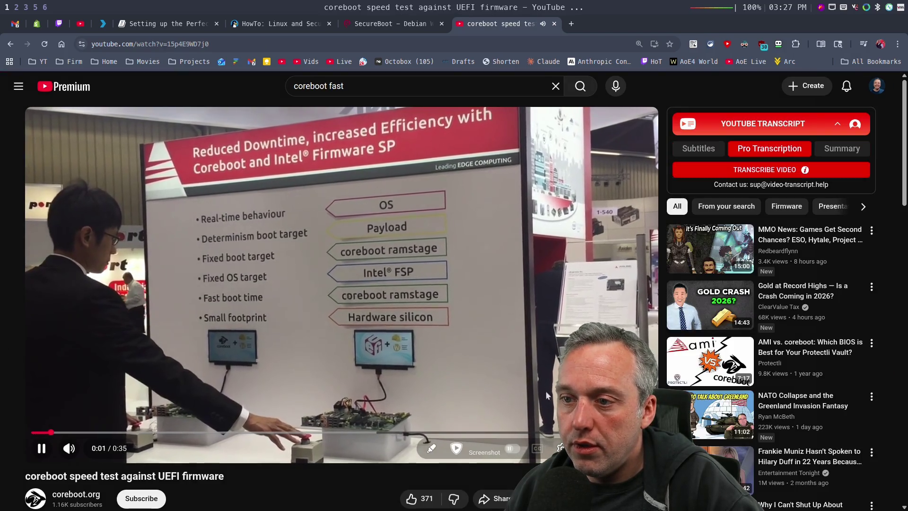
key(f)
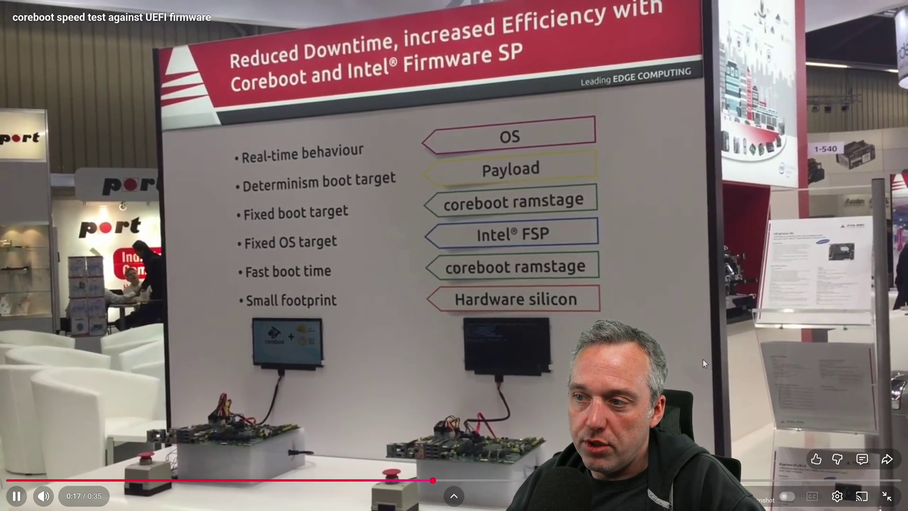
key(Escape)
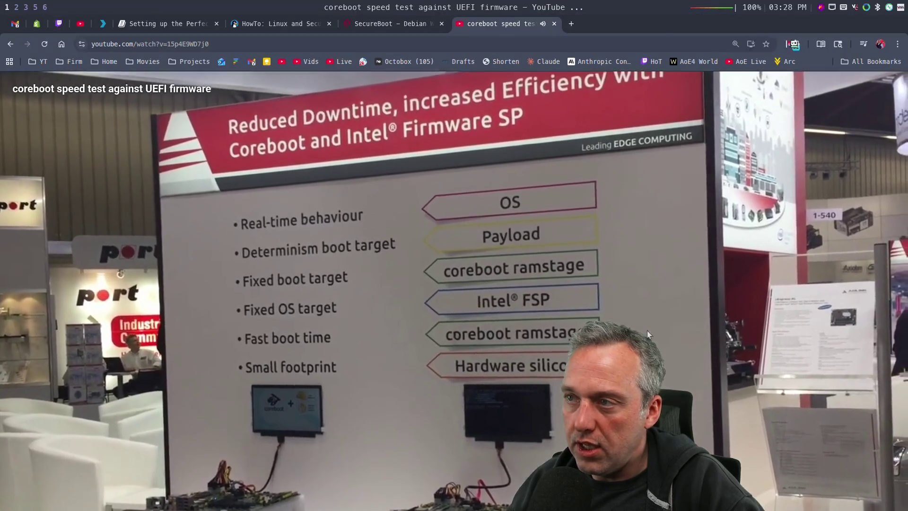
click(8, 47)
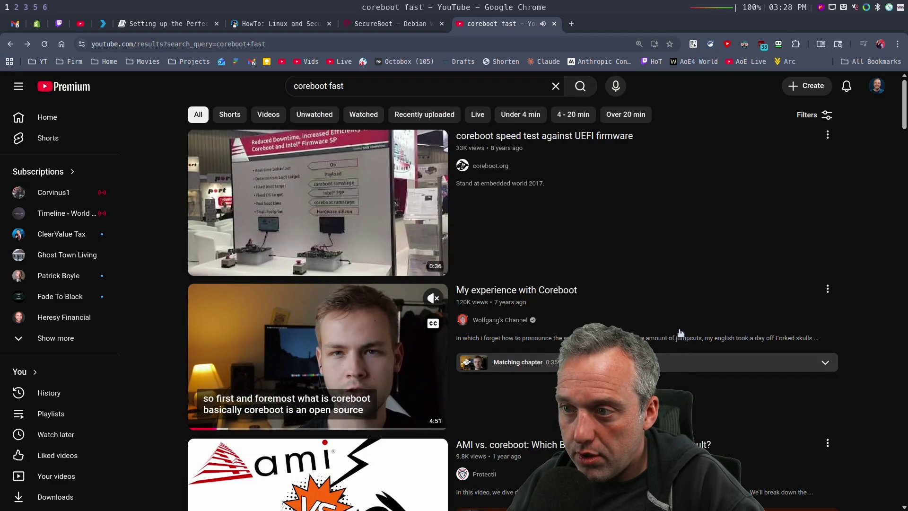
Step: Scroll the coreboot fast results and open 'GOTTA BOOT FAST - Booting with Libreboot and an SDD'
scroll(664, 352, down, 2)
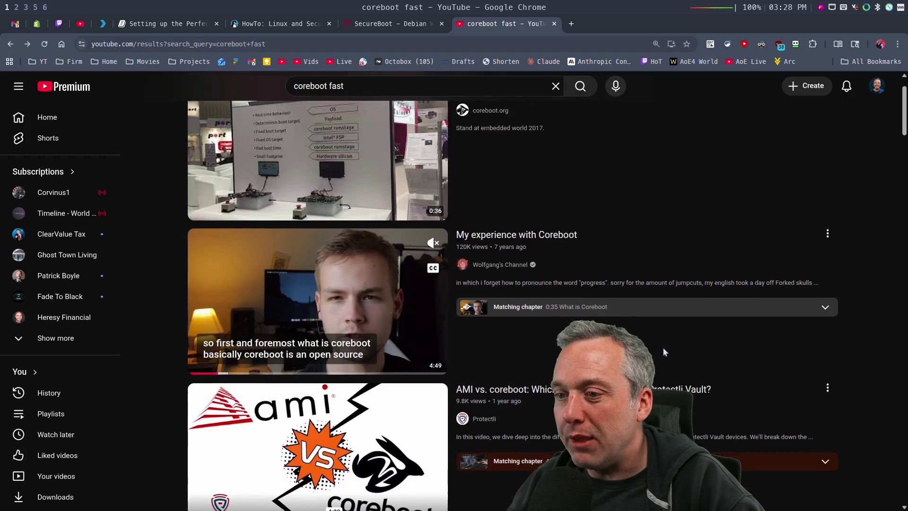
scroll(664, 352, down, 1)
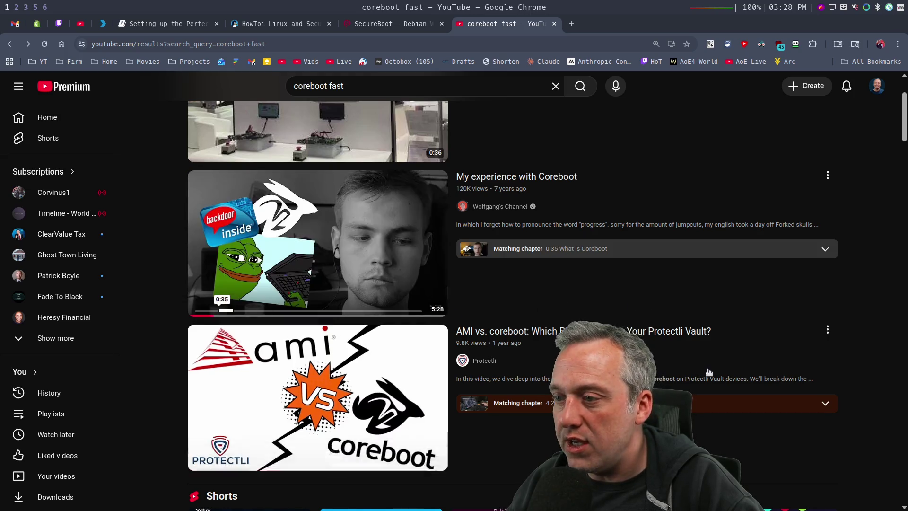
scroll(707, 372, down, 3)
scroll(580, 270, down, 5)
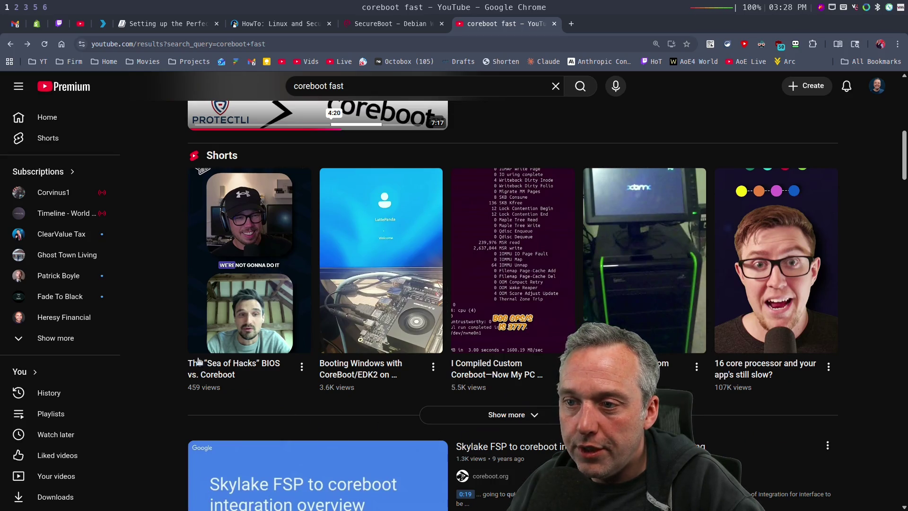
scroll(858, 269, down, 5)
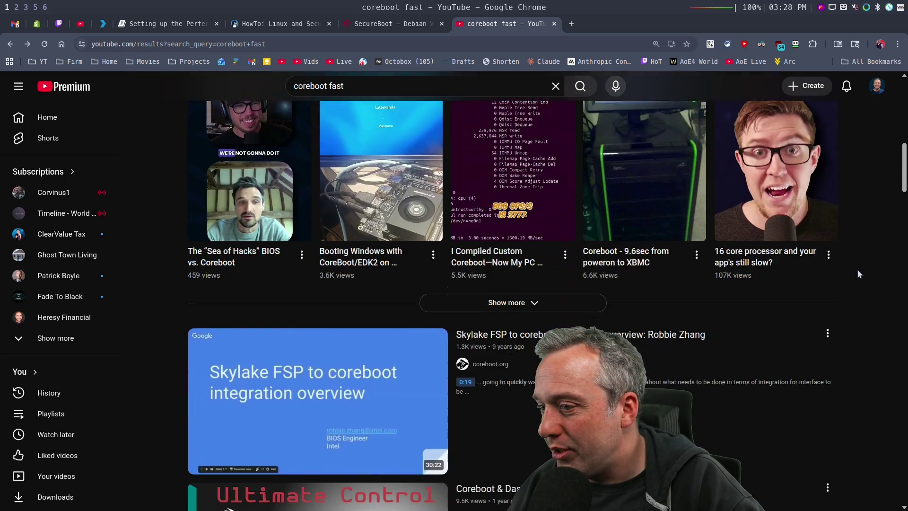
scroll(856, 265, down, 12)
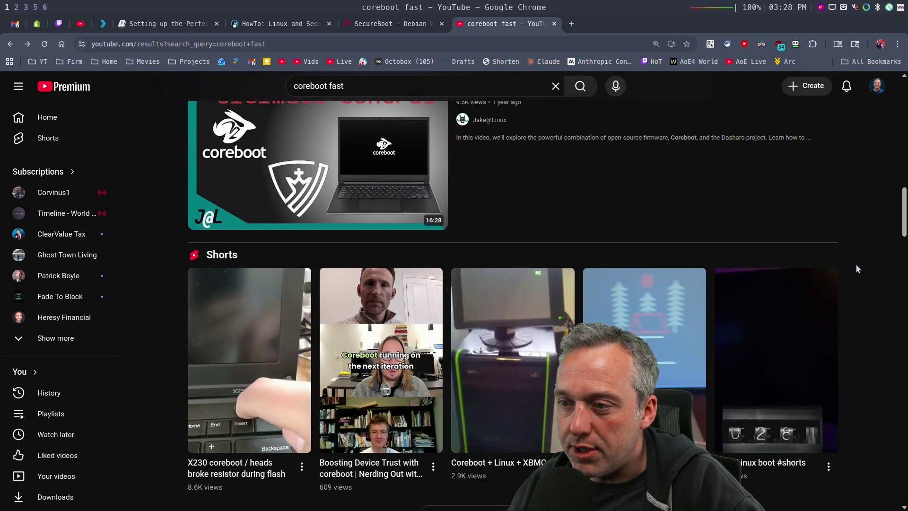
scroll(856, 265, down, 7)
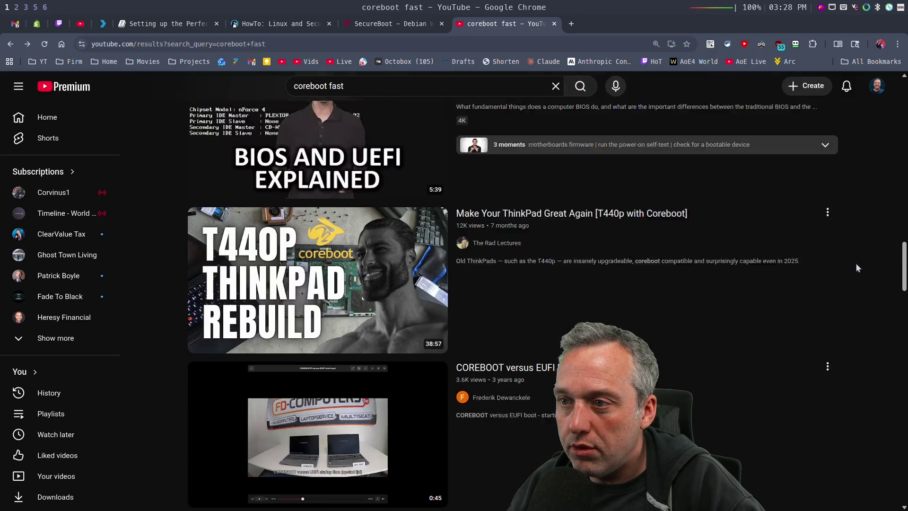
scroll(858, 266, down, 1)
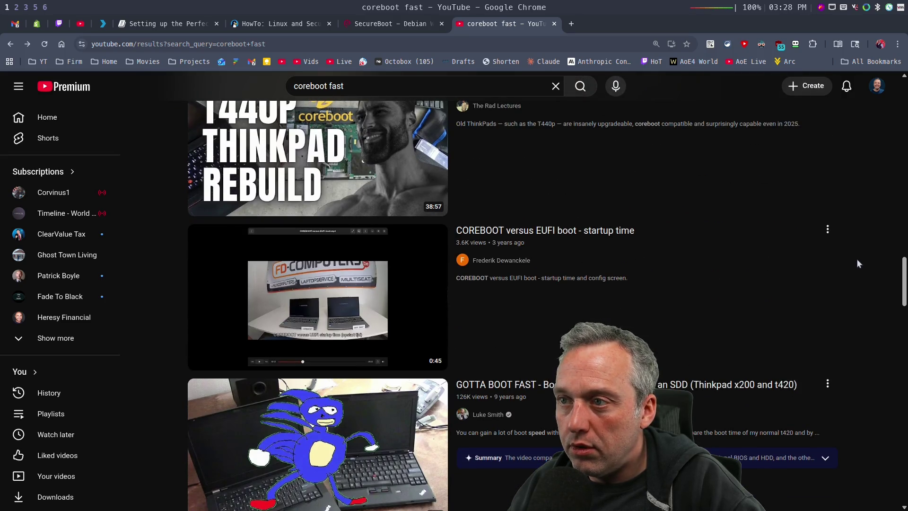
scroll(857, 263, down, 1)
scroll(857, 261, down, 1)
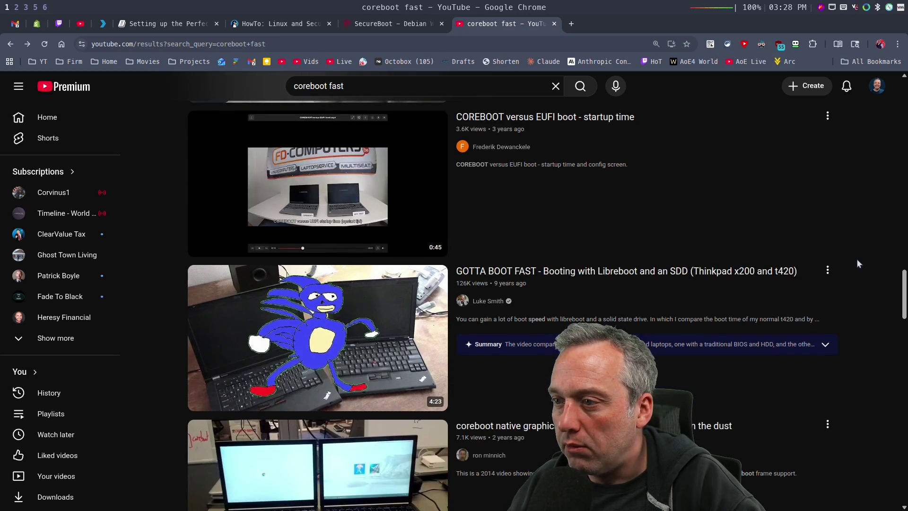
scroll(858, 263, down, 1)
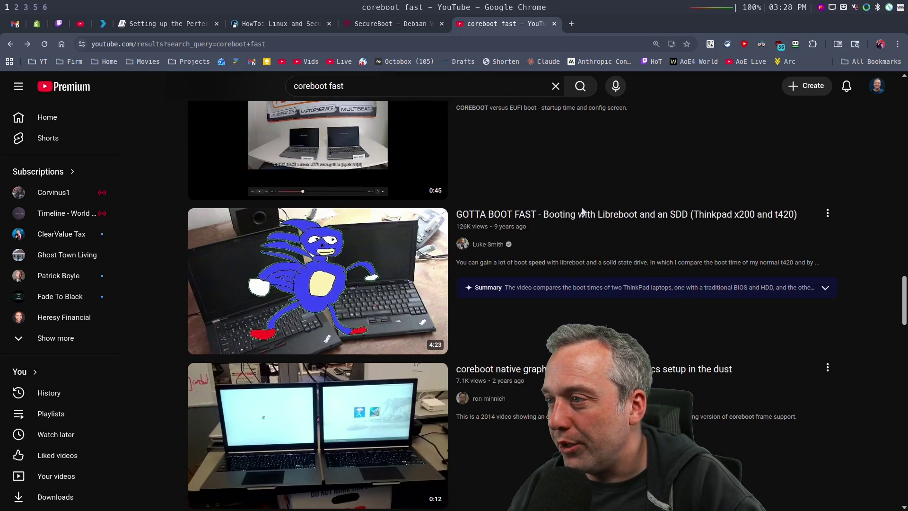
mouse_move(584, 213)
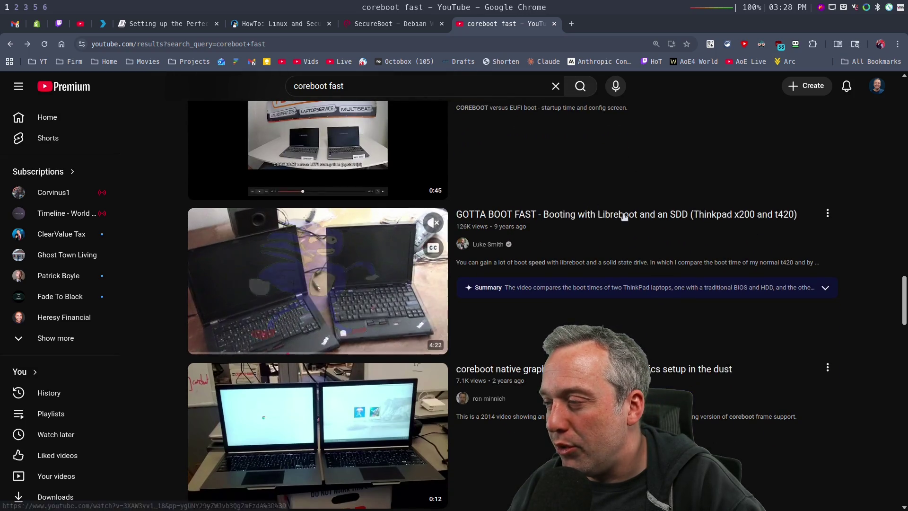
click(284, 256)
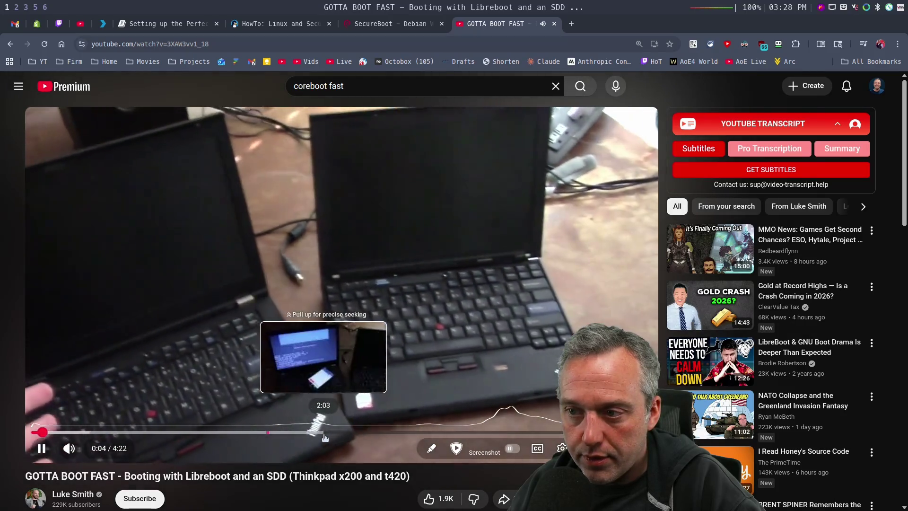
Step: Seek the GOTTA BOOT FAST video to about 1:44 and let it keep playing
click(279, 432)
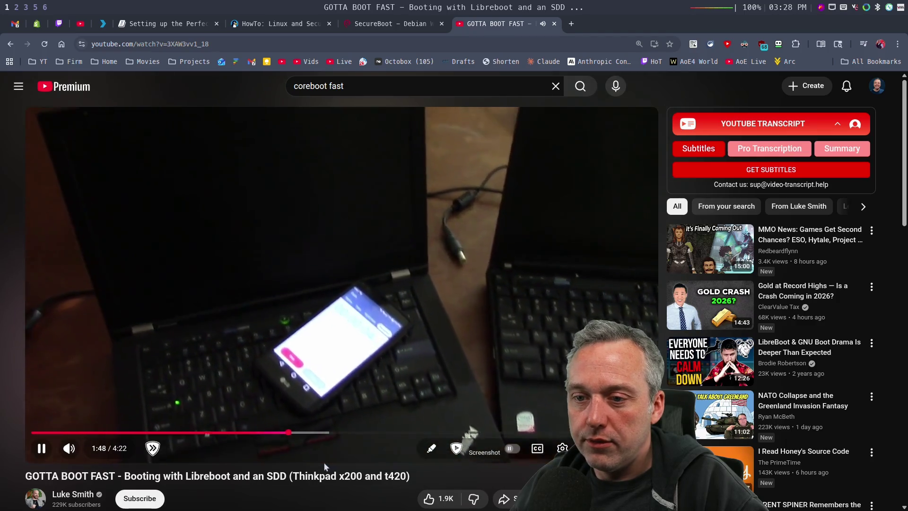
mouse_move(69, 449)
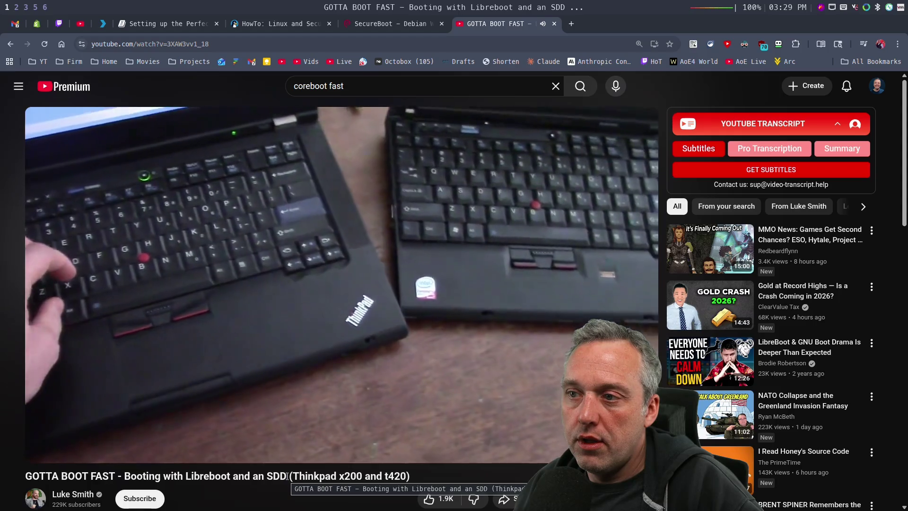
Step: Jump the Libreboot video to 3:14, pause it at 3:42, then close its tab
mouse_move(270, 449)
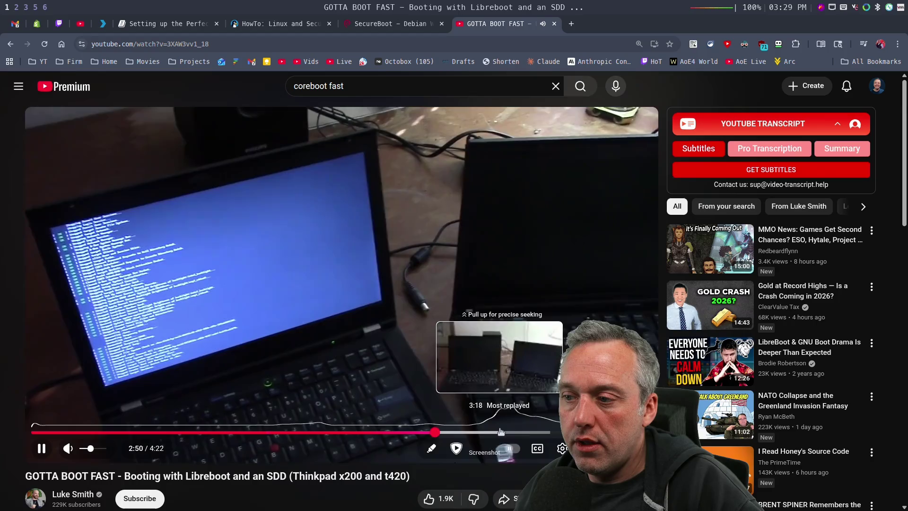
click(490, 432)
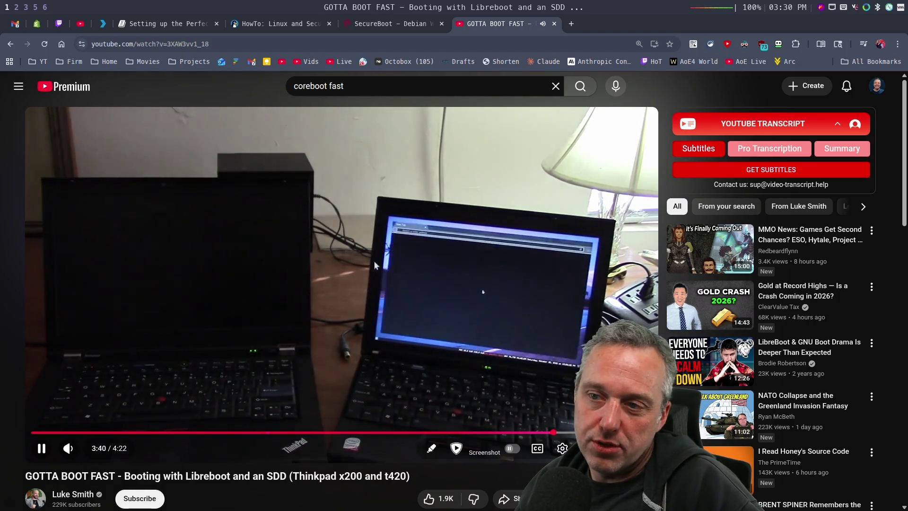
key(space)
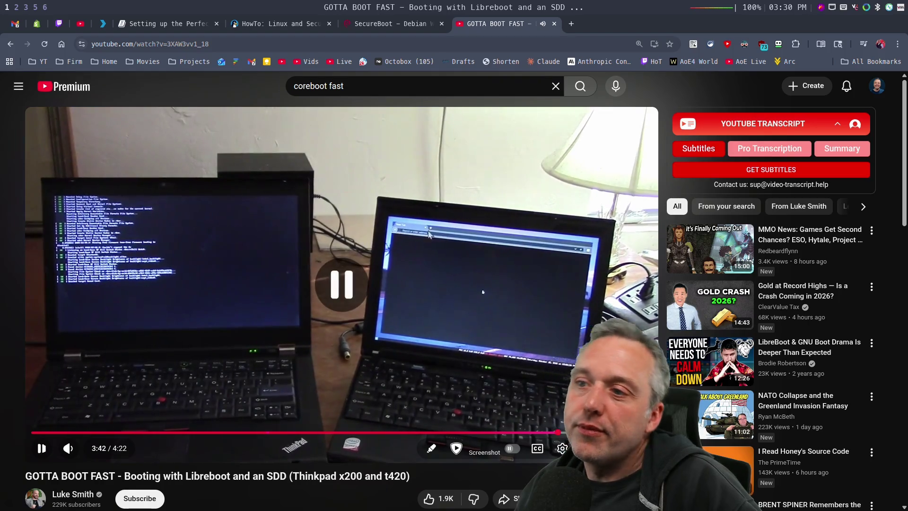
click(554, 24)
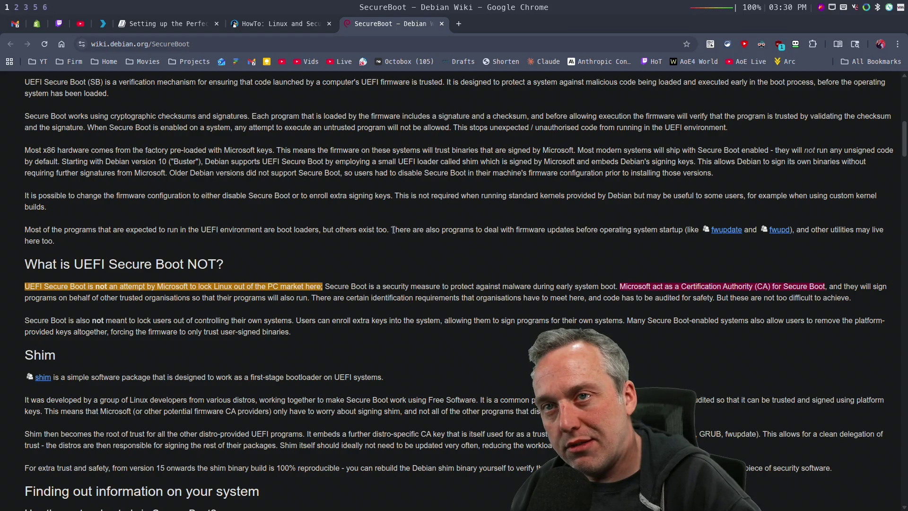
Step: Check the live chats on workspace 5, view the fastfetch terminal on workspace 2, then return to the browser
key(super+5)
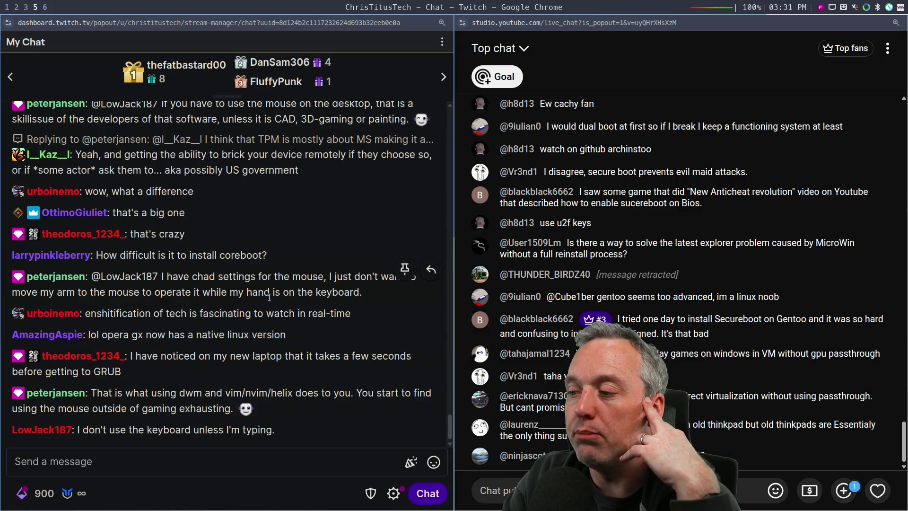
key(super+2)
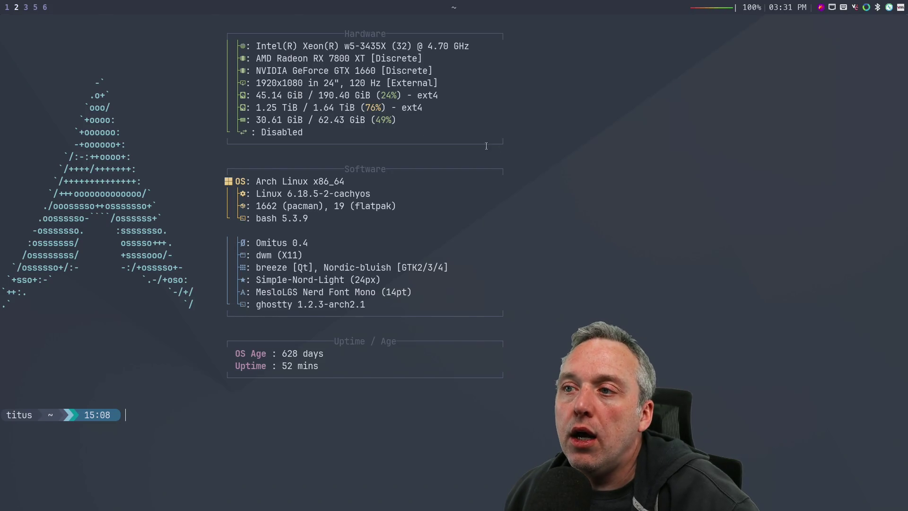
key(super+1)
Step: Search Google in a new tab for 'windows management engine'
click(460, 24)
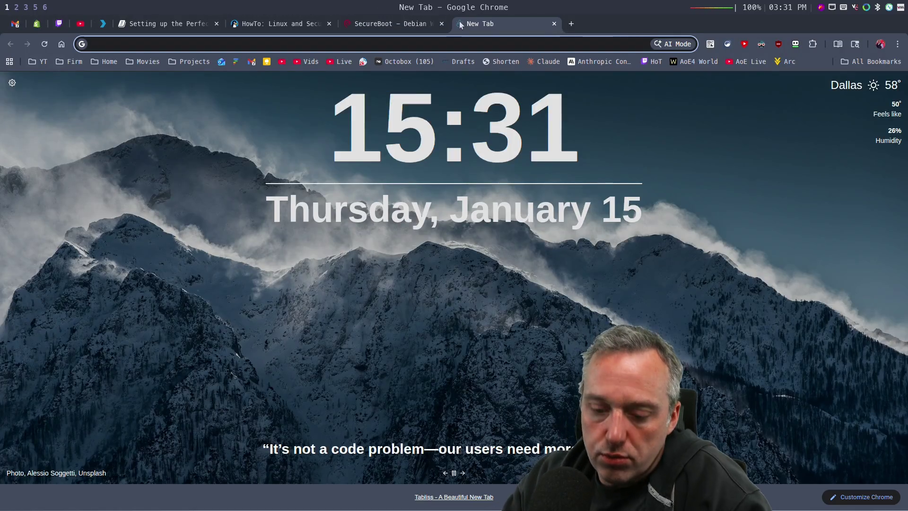
text(windows )
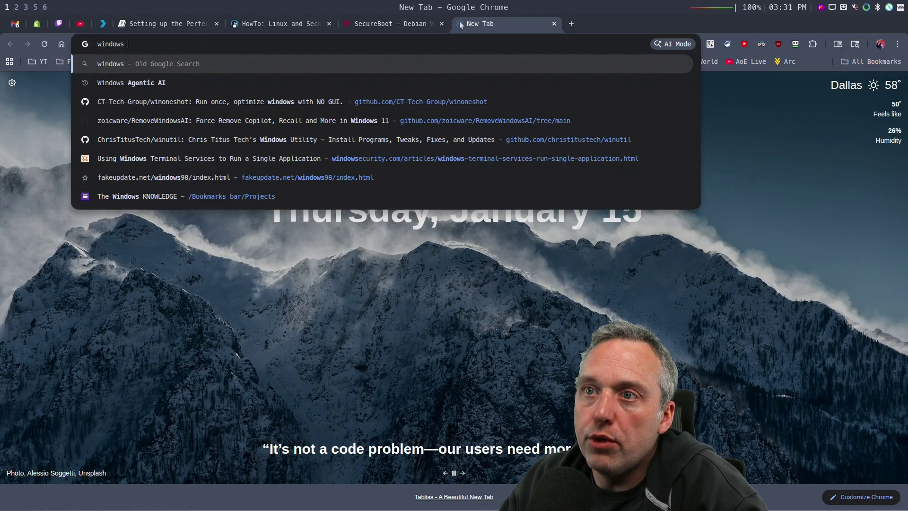
text(management engine)
key(Return)
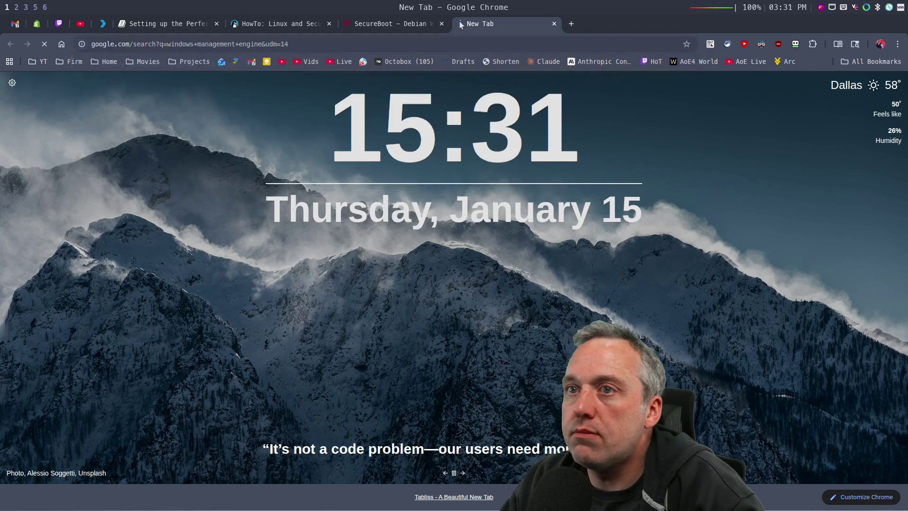
Step: Check the Intel drivers result, go back, and open the Wikipedia Intel Management Engine article
click(255, 178)
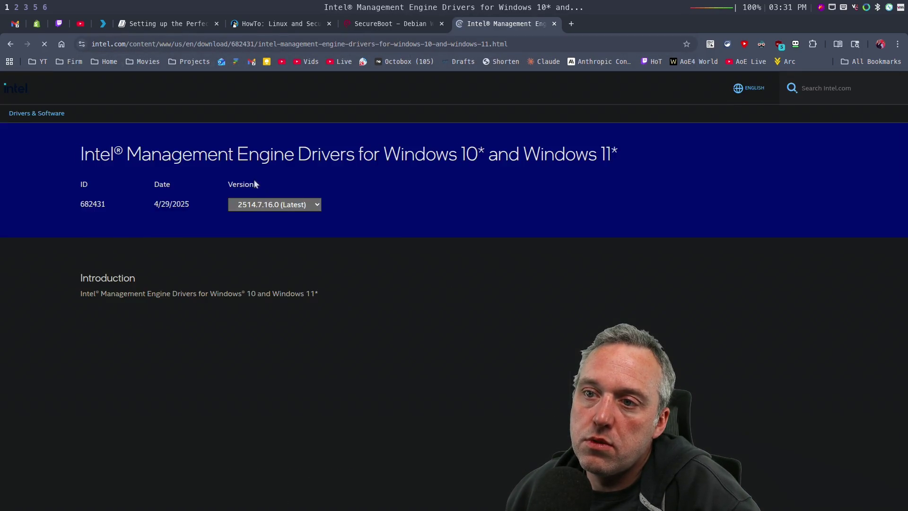
click(10, 44)
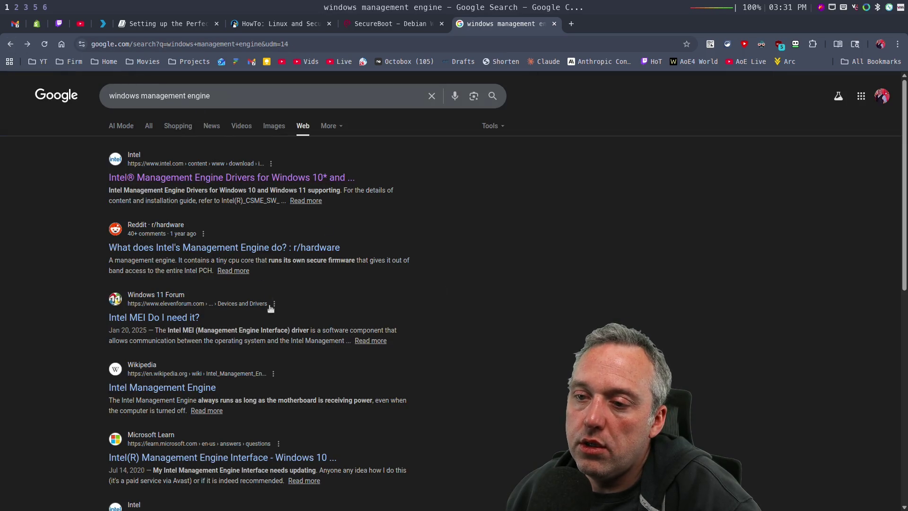
click(160, 389)
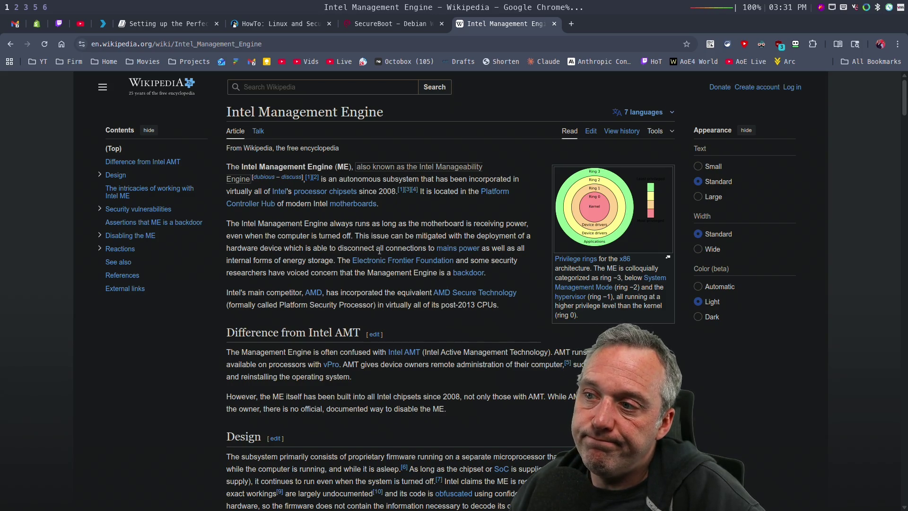
Step: Read the start of the Intel Management Engine article, previewing its backdoor and vPro links, then open a blank tab
scroll(338, 259, down, 1)
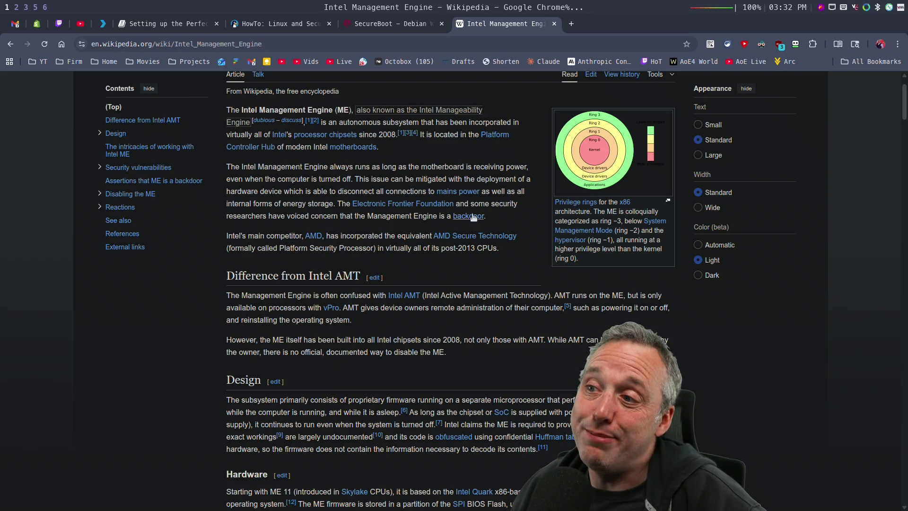
mouse_move(473, 217)
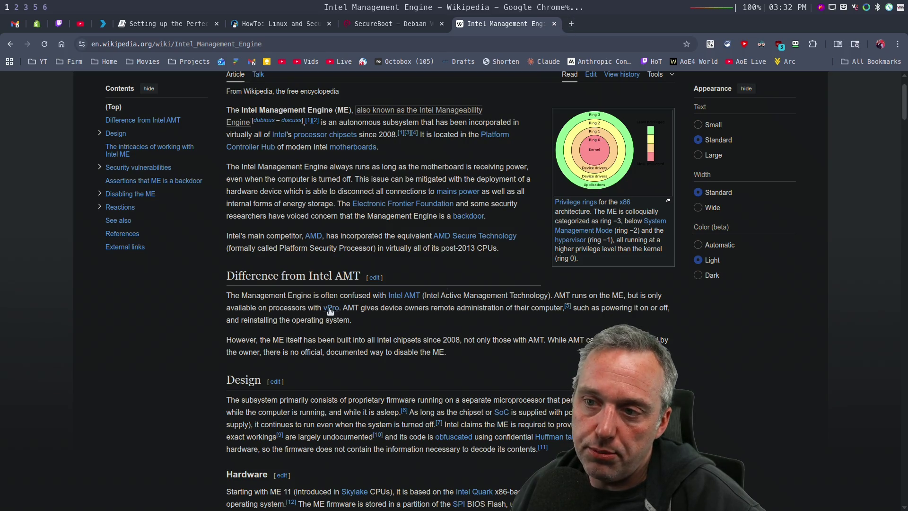
mouse_move(331, 311)
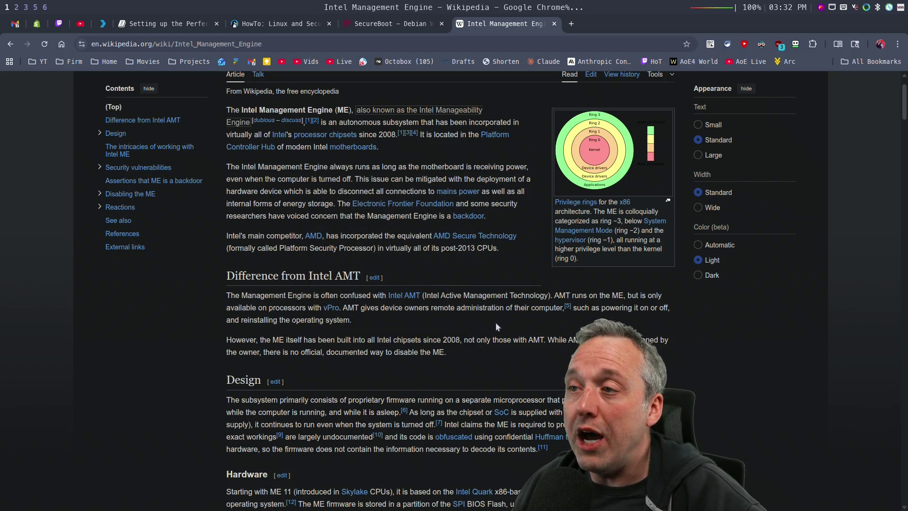
click(571, 24)
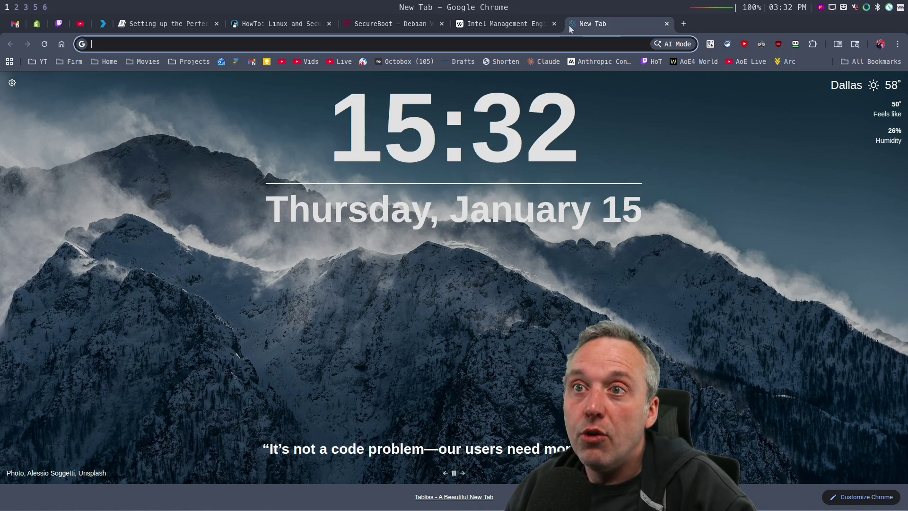
Step: Ask ChatGPT in a side window for 'foss software with vpro access and updates for intel me'
click(548, 41)
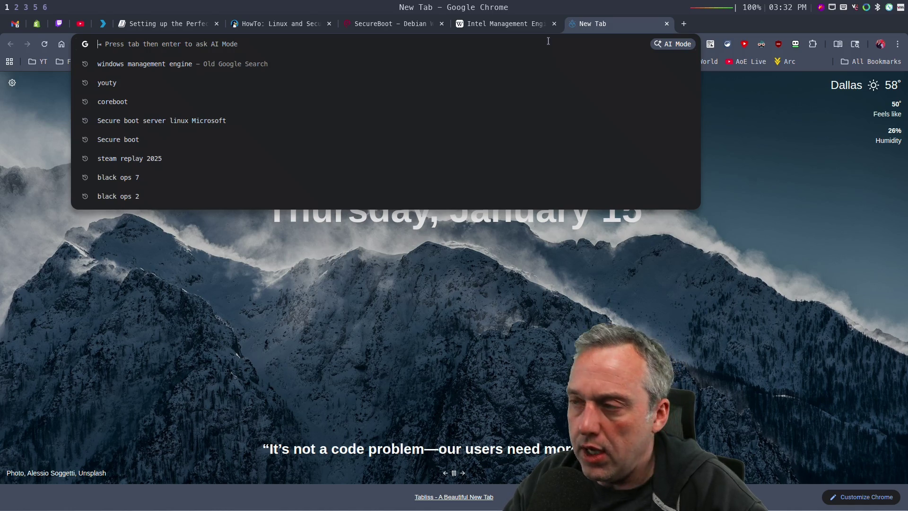
key(super+c)
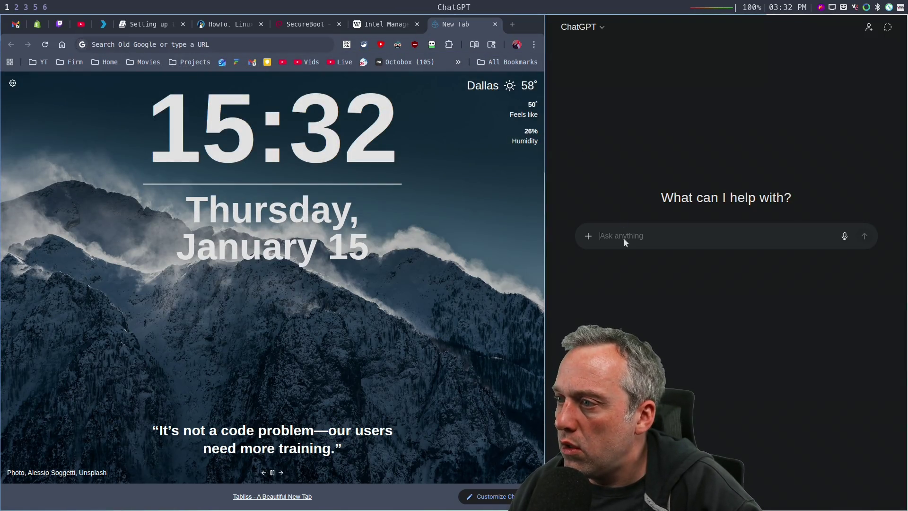
text(foss software with vpro a)
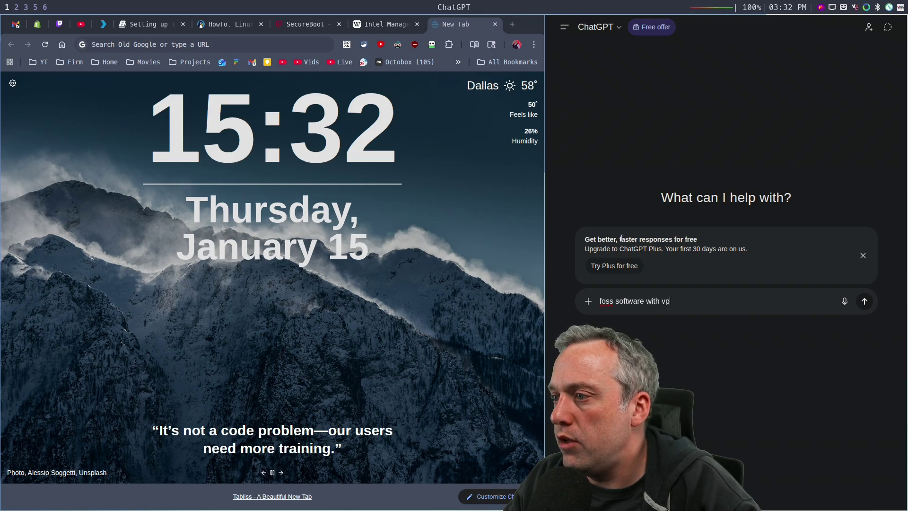
text(ccess)
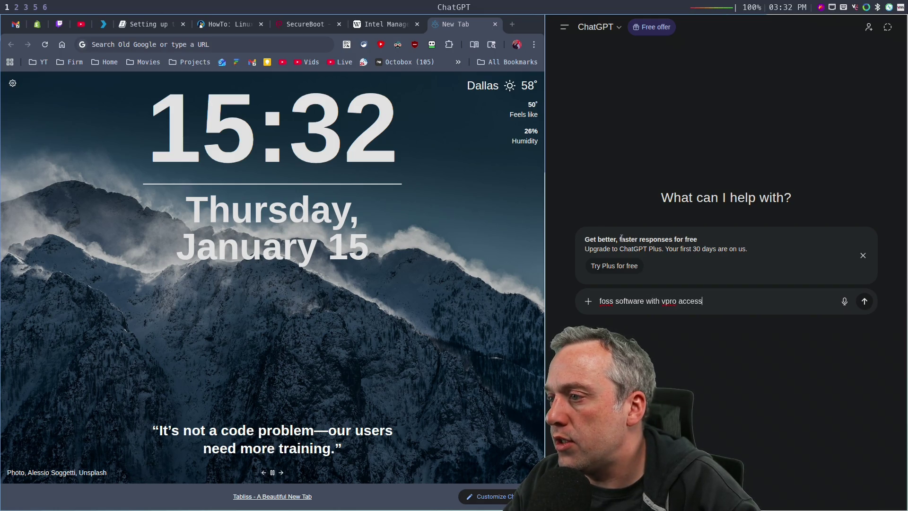
text( and updates for intel me)
key(Return)
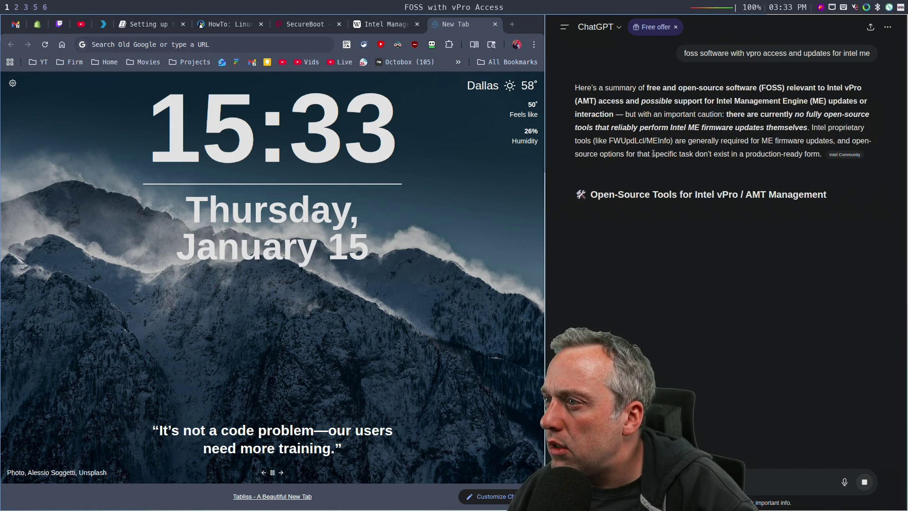
Step: Google MeshCommander from ChatGPT's answer and open the Ylianst/MeshCommander GitHub repository
double_click(603, 215)
right_click(603, 216)
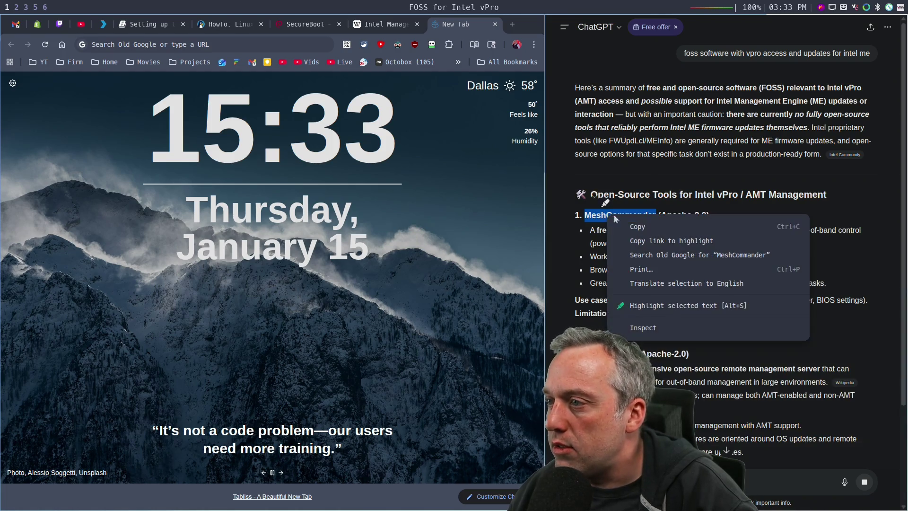
click(657, 251)
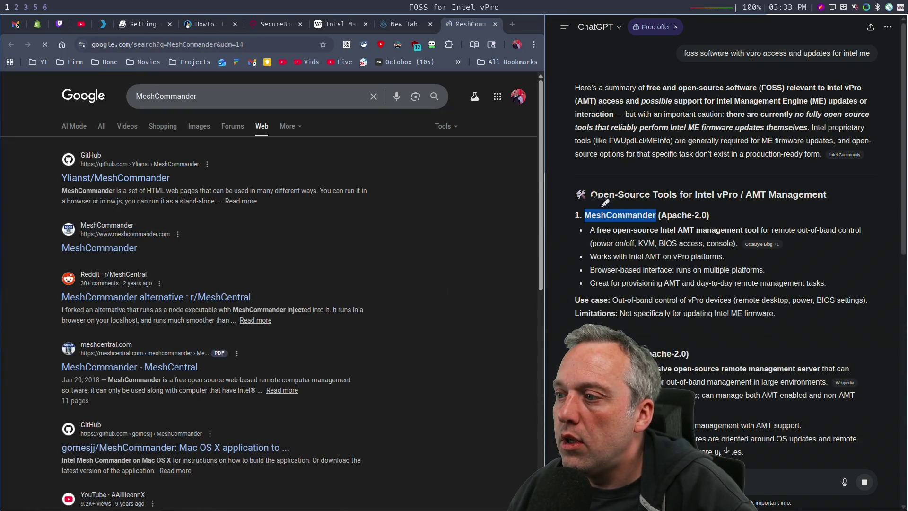
scroll(722, 291, down, 4)
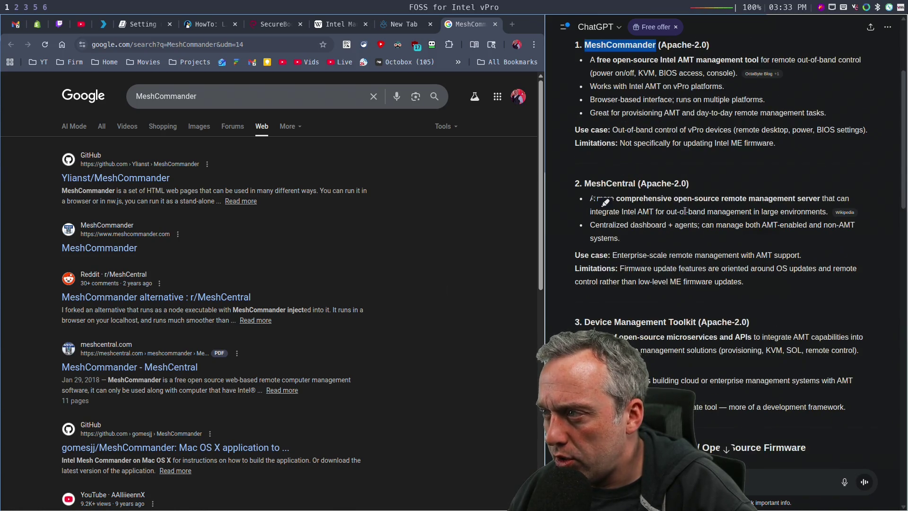
click(719, 225)
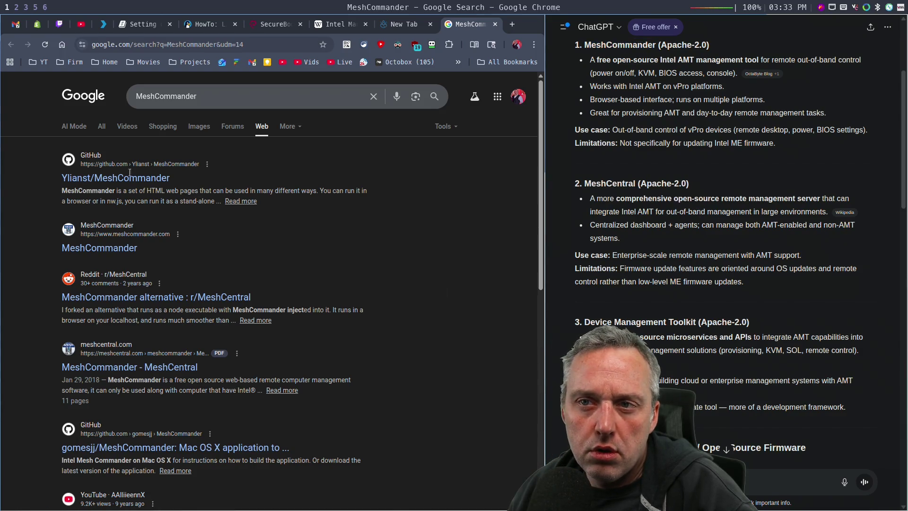
click(117, 180)
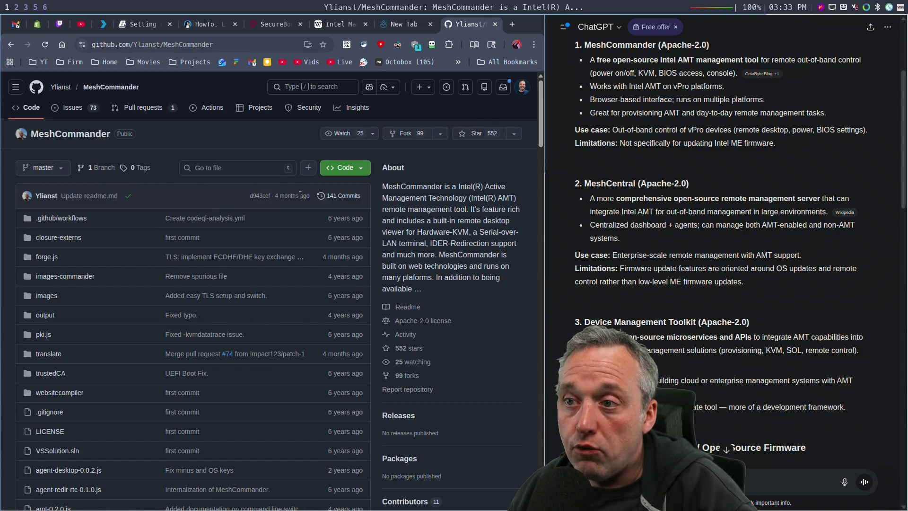
Step: Maximize the browser, scroll the MeshCommander README to its NPM, Firmware and MeshCMD install sections, then go to workspace 5
key(super+f)
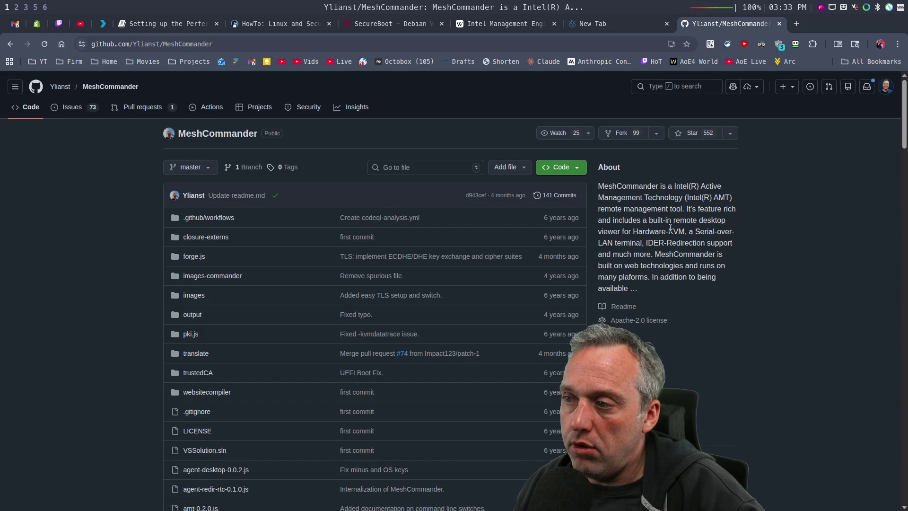
scroll(676, 229, down, 3)
scroll(699, 283, down, 7)
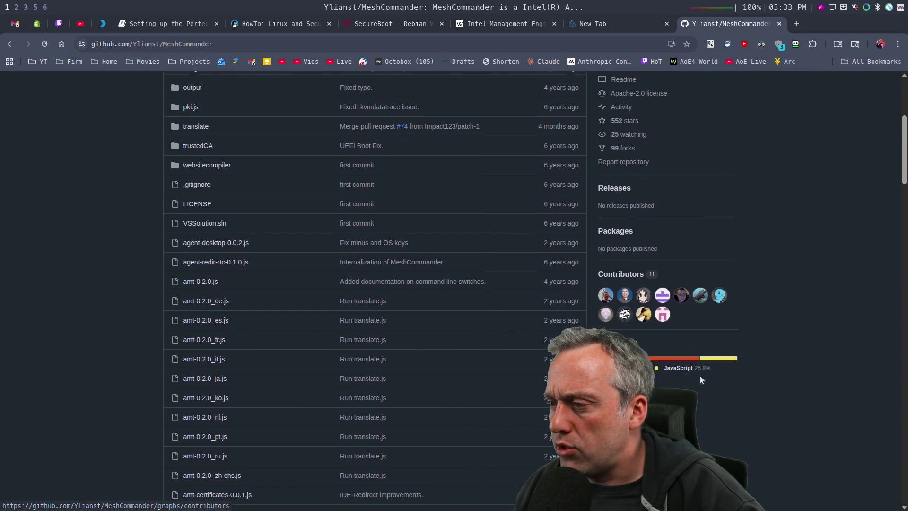
scroll(688, 357, down, 15)
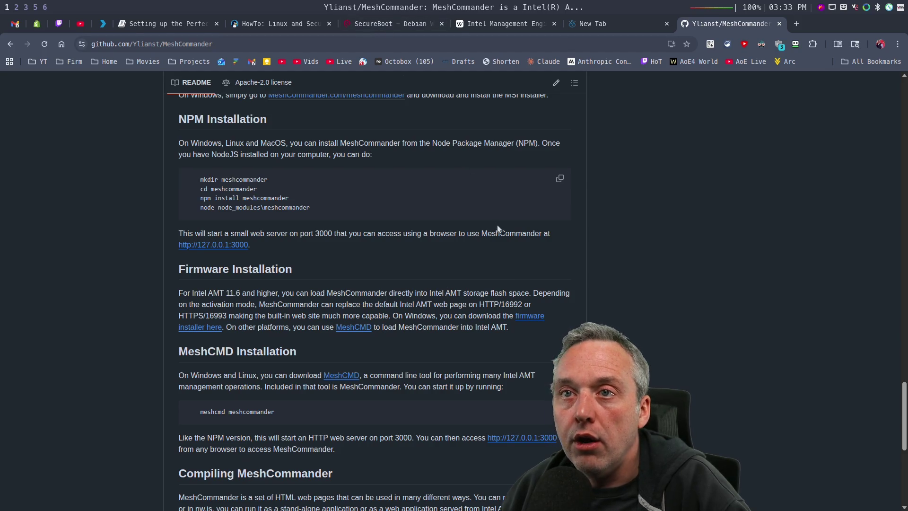
key(super+5)
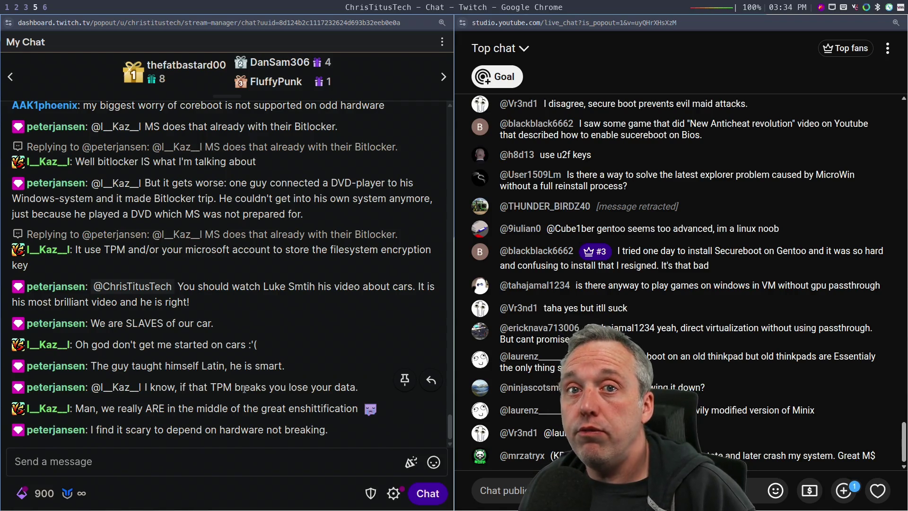
Step: Back in Chrome, search Google for 'AMD PSP wiki' and open Wikipedia's AMD Platform Security Processor article
key(super+2)
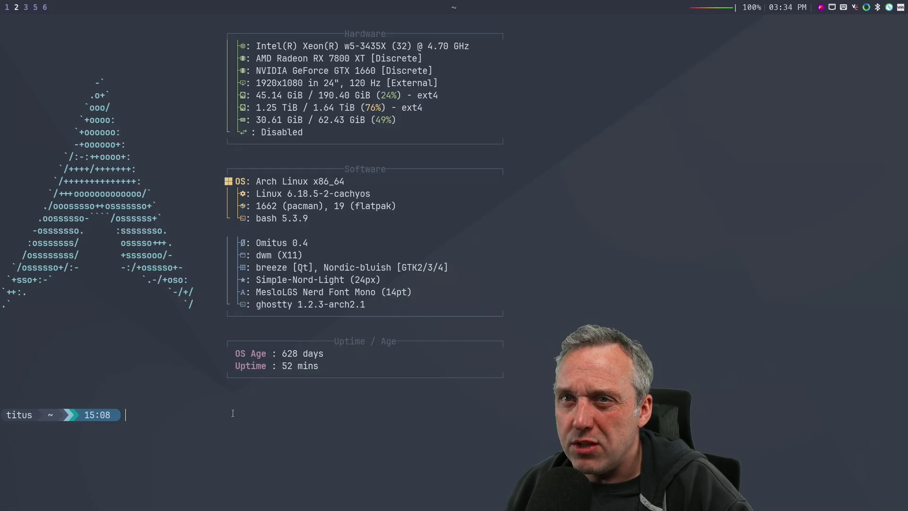
key(super+1)
click(287, 47)
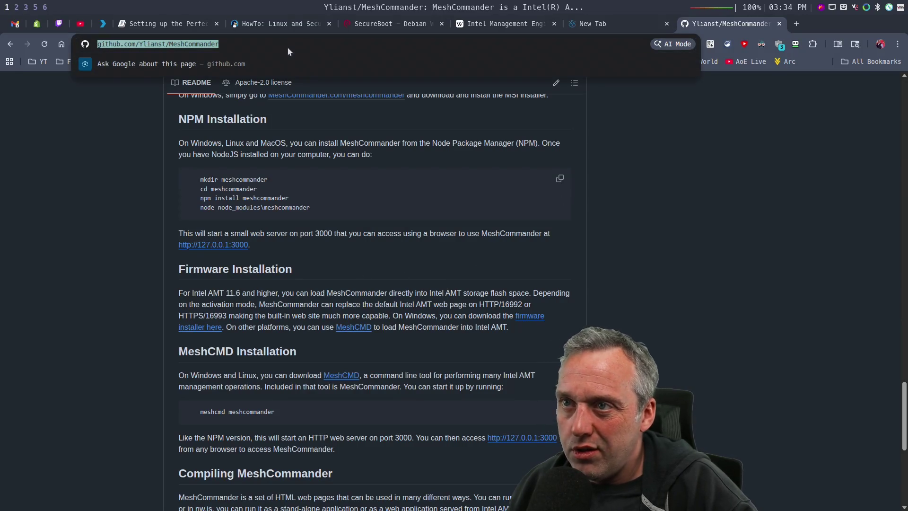
text(AMD PSP wiki)
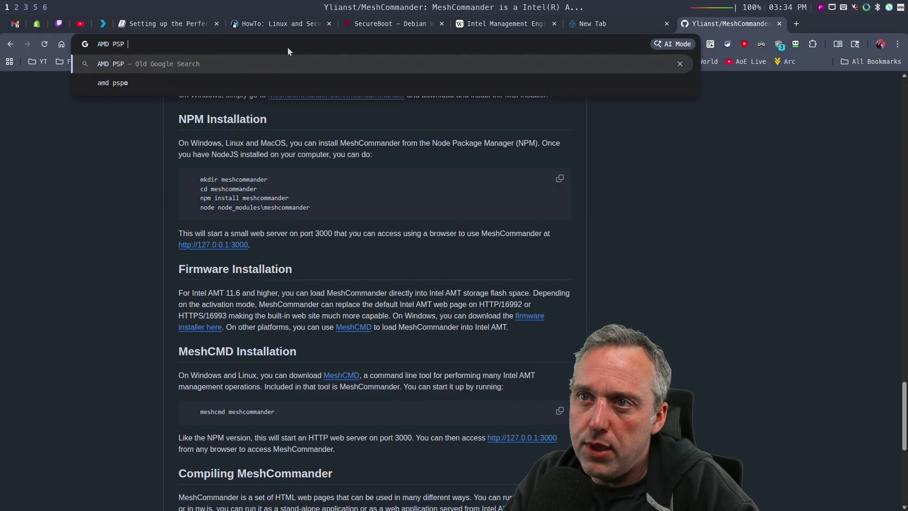
key(Return)
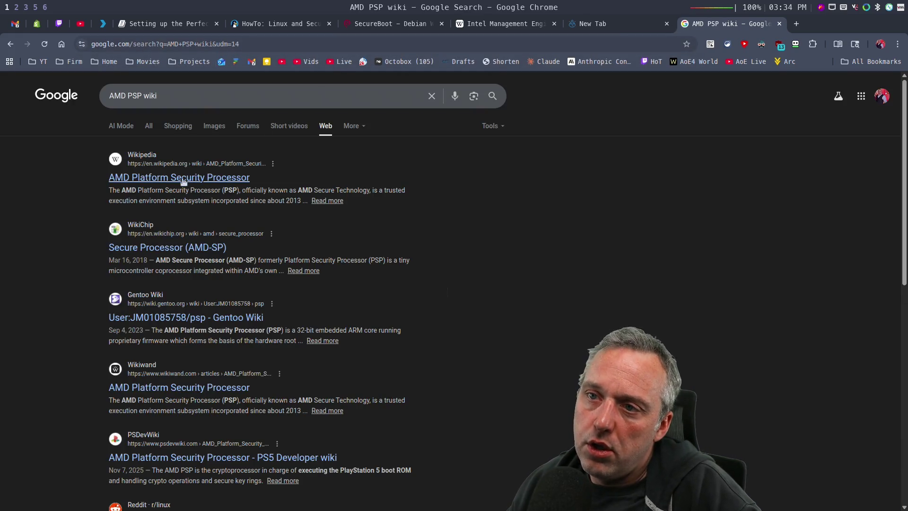
click(190, 178)
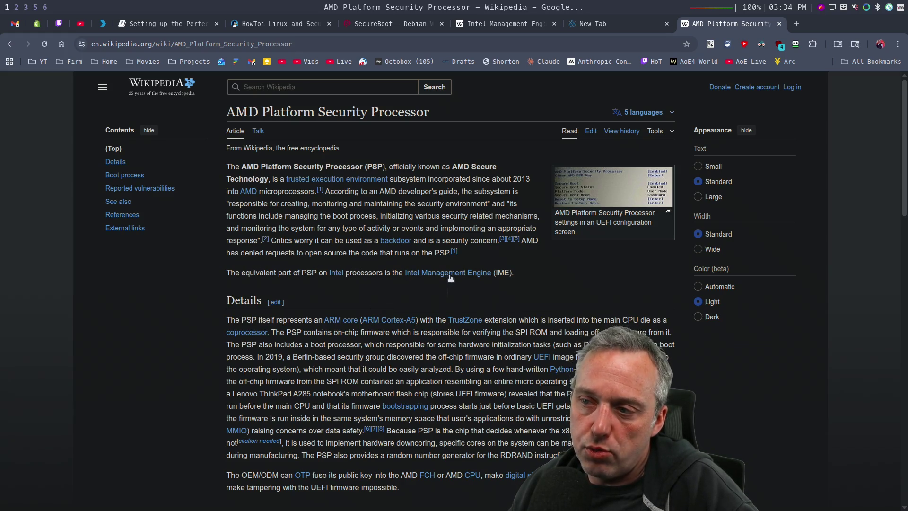
mouse_move(444, 275)
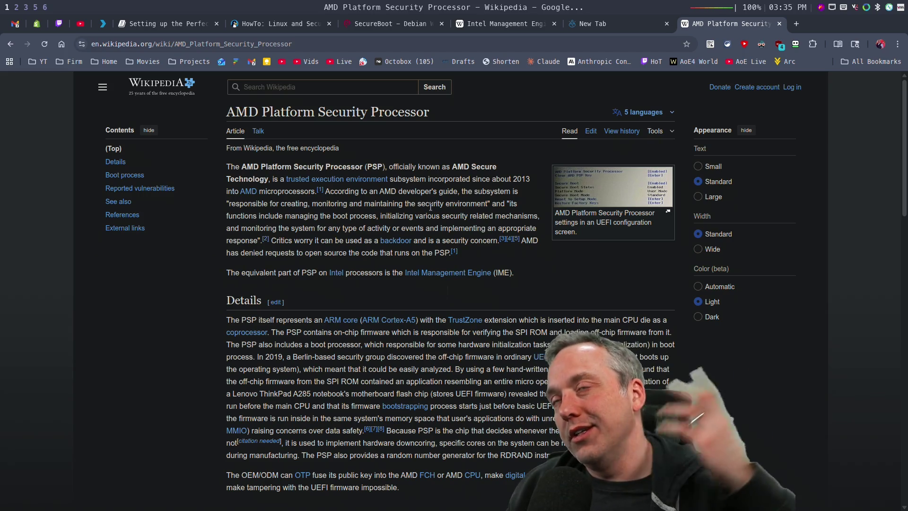
key(super+5)
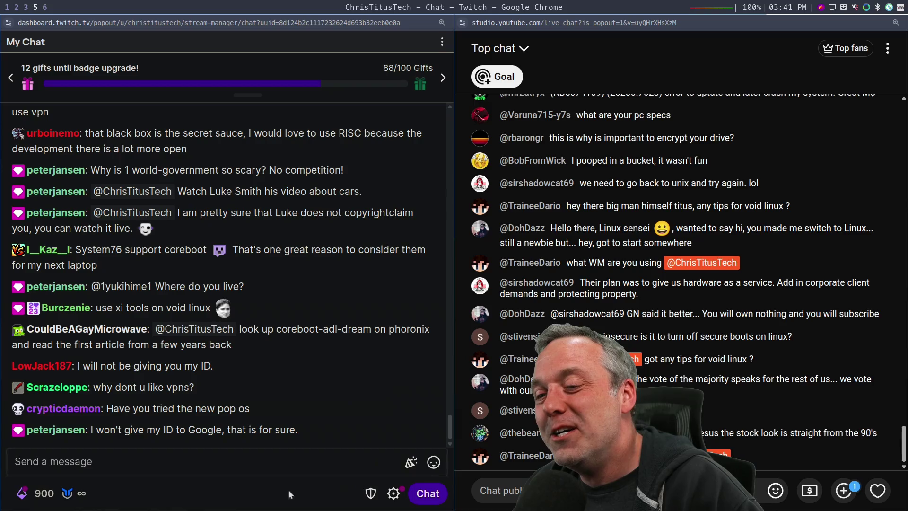
Step: Click into the Twitch 'Send a message' box, then switch to the workspace 2 fastfetch terminal
click(194, 465)
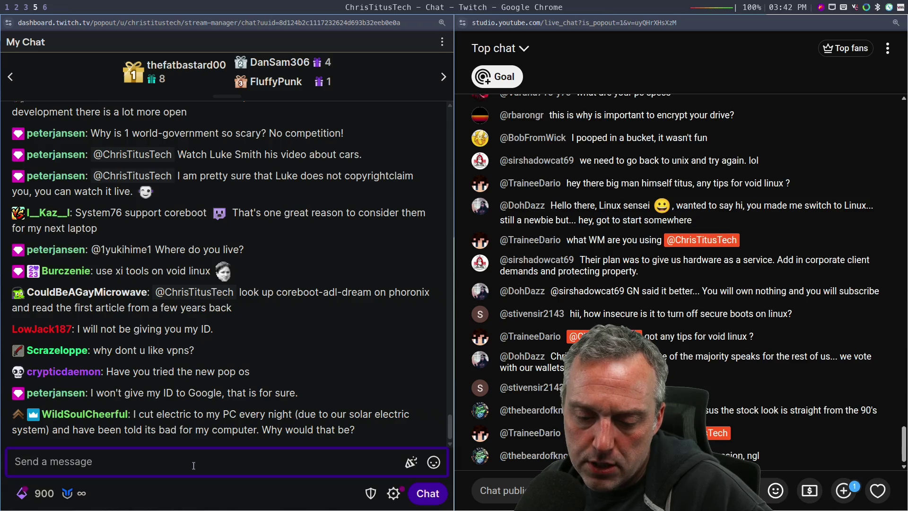
key(super+2)
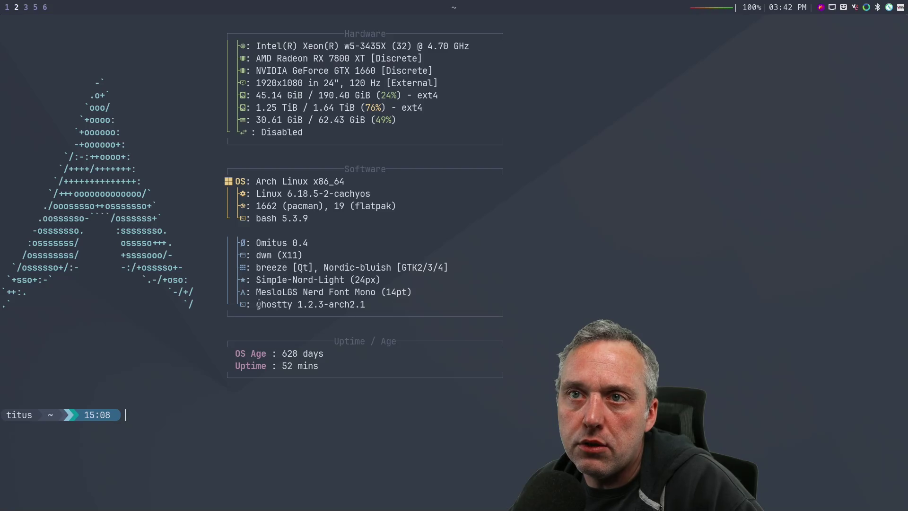
Step: Check the Windows 11 VM's pending update restart, then return to Chrome's address bar on the AMD PSP article
key(super+3)
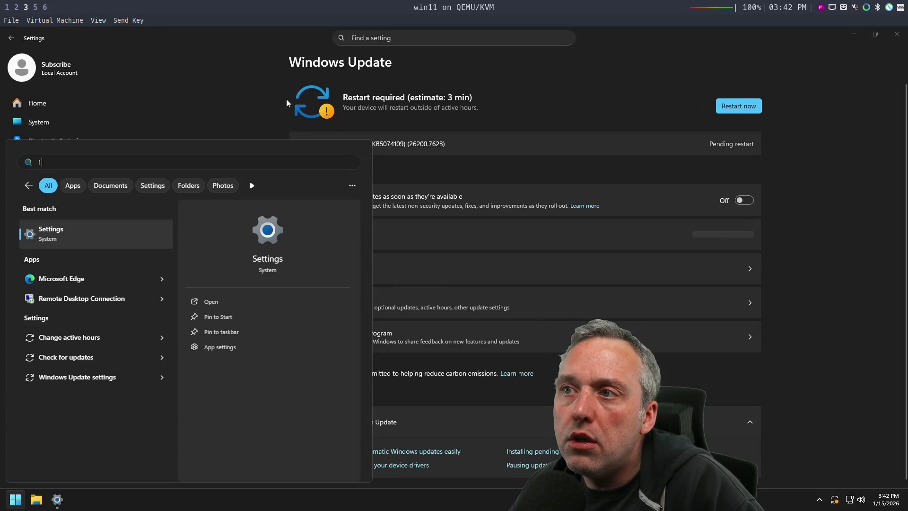
click(685, 121)
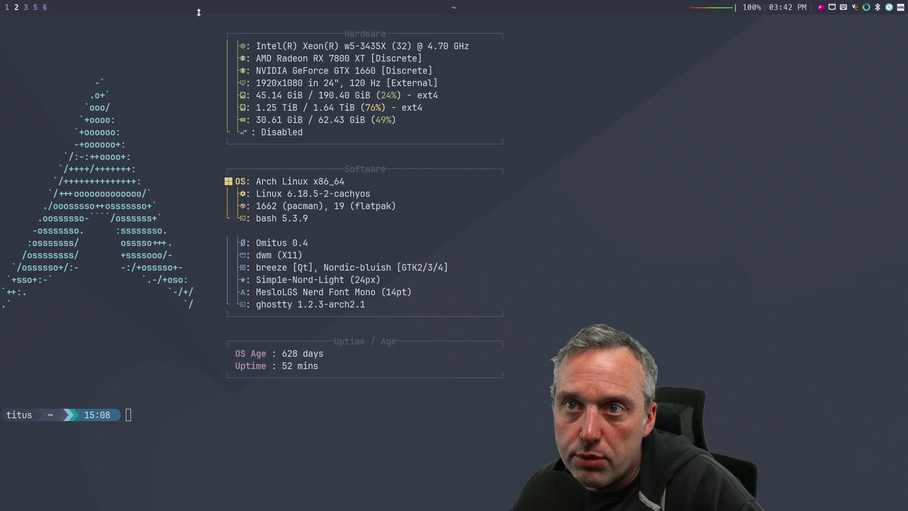
key(super+2)
key(super+1)
click(255, 45)
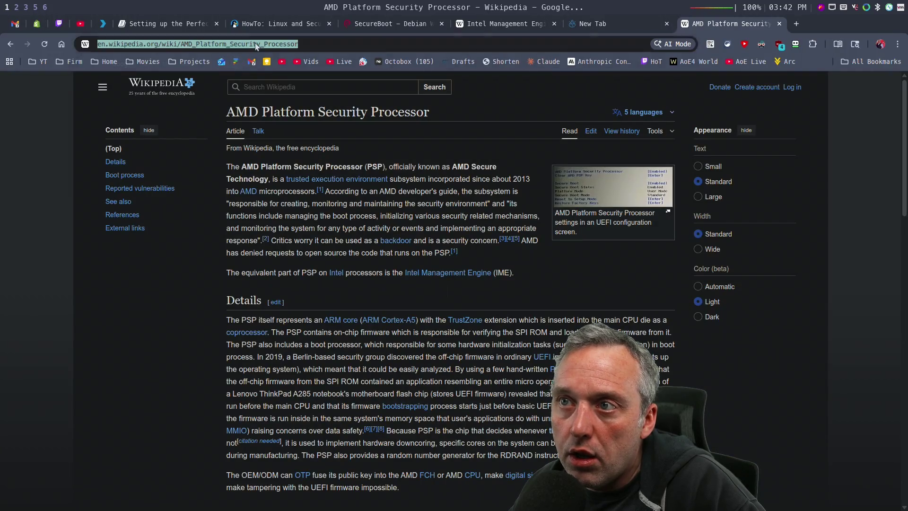
Step: Search 'private internet access conglomerate', then go via the PIA Wikipedia article to the biography of Kape's owner
text(privat)
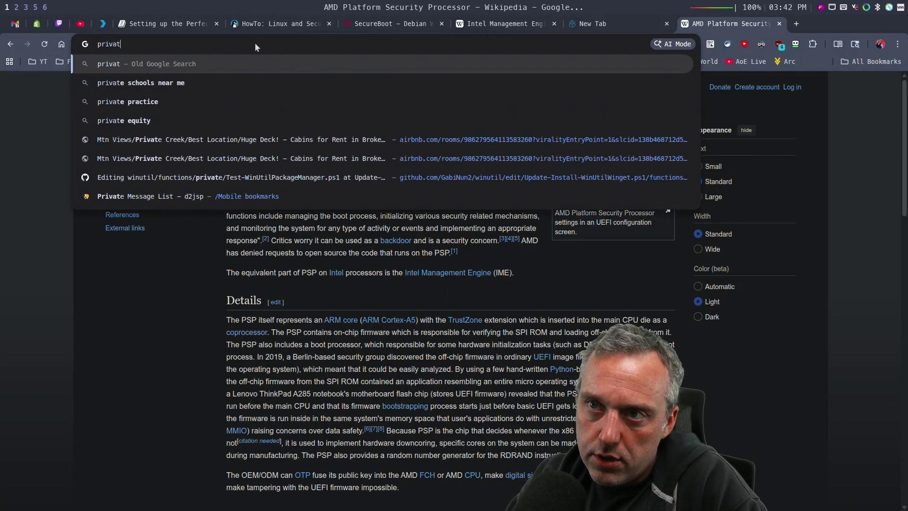
text(e internet access)
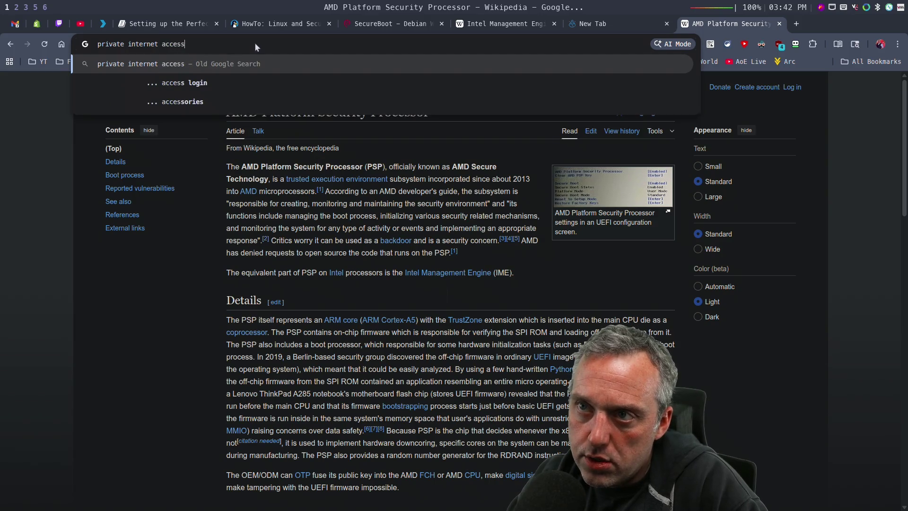
text( cong)
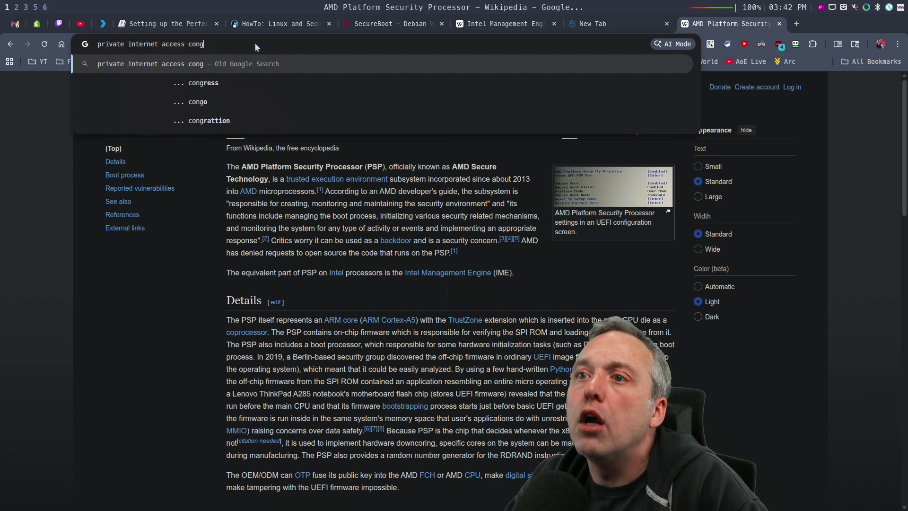
text(lomerate)
key(Return)
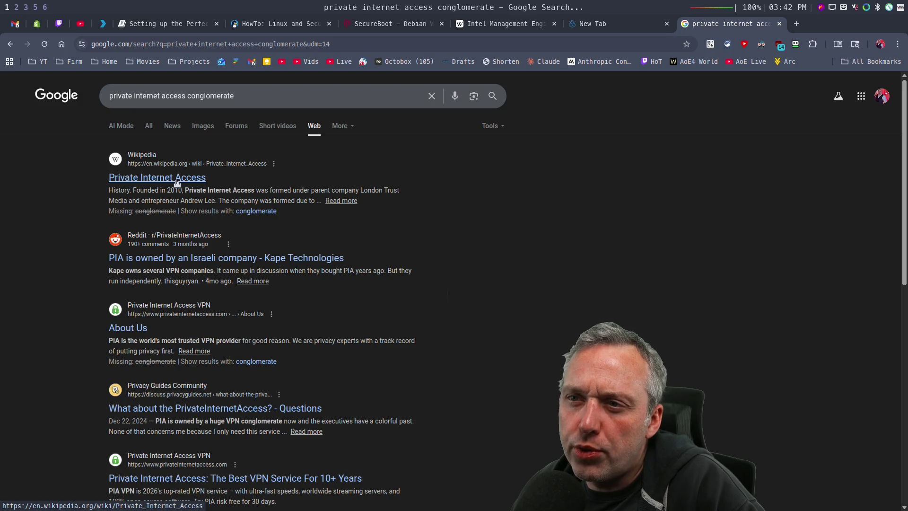
click(176, 183)
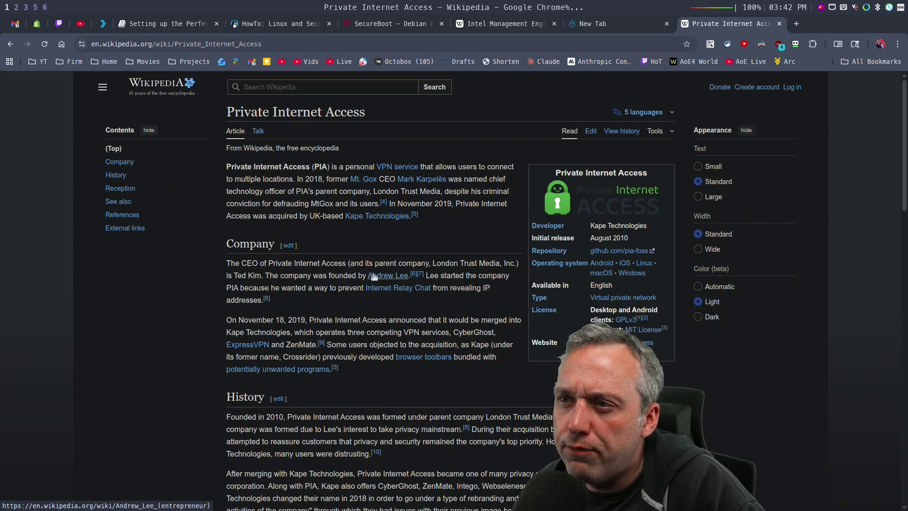
click(374, 221)
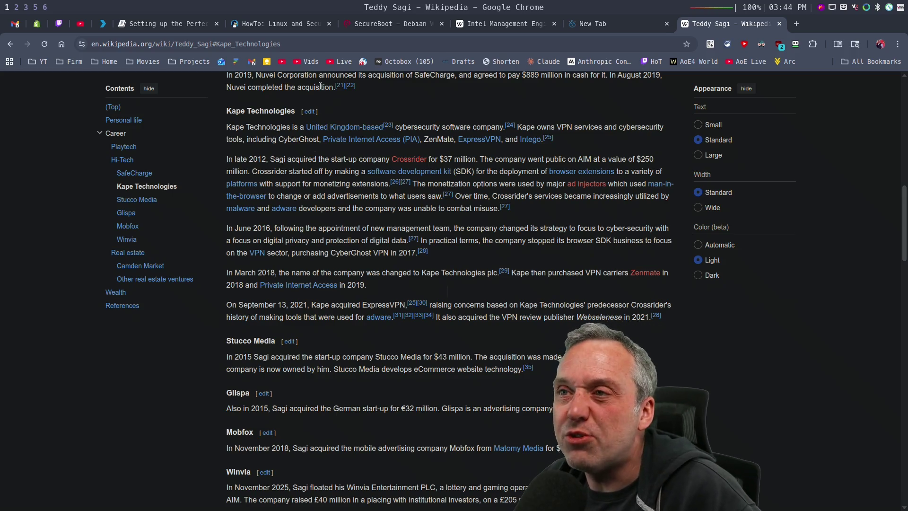
Step: Close the empty new tab and the biography of Kape's owner, returning to the Intel ME article
click(666, 24)
click(666, 23)
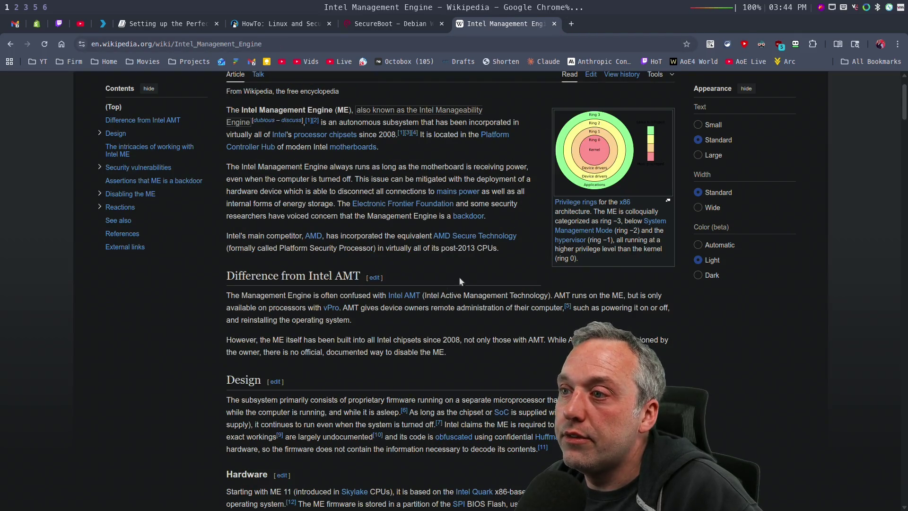